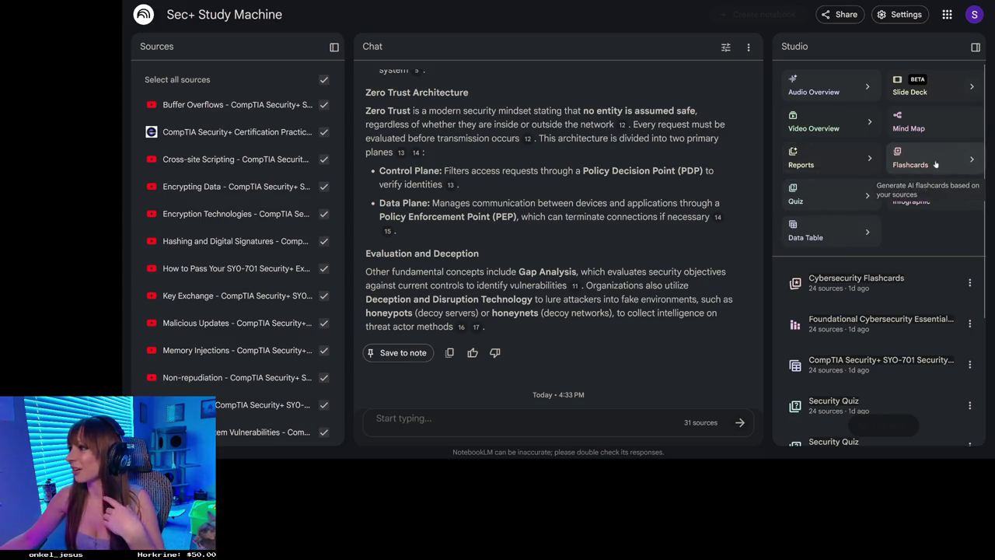
Generate a Cybersecurity Quiz from all 31 notebook sources in the Studio panel.
{"action": "left_click", "coordinate": [847, 196]}
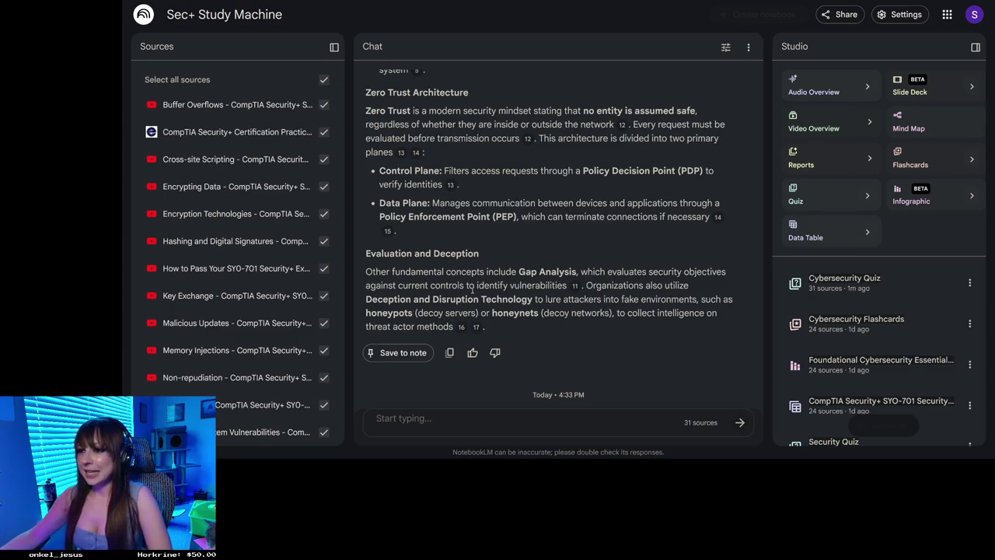
{"action": "scroll", "coordinate": [473, 276], "scroll_direction": "up", "scroll_amount": 3}
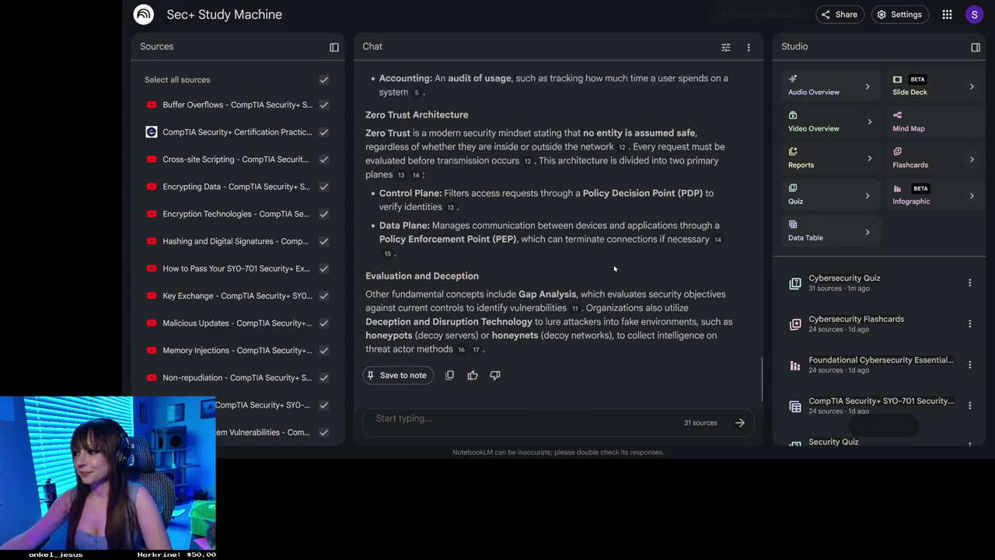
{"action": "scroll", "coordinate": [614, 266], "scroll_direction": "down", "scroll_amount": 3}
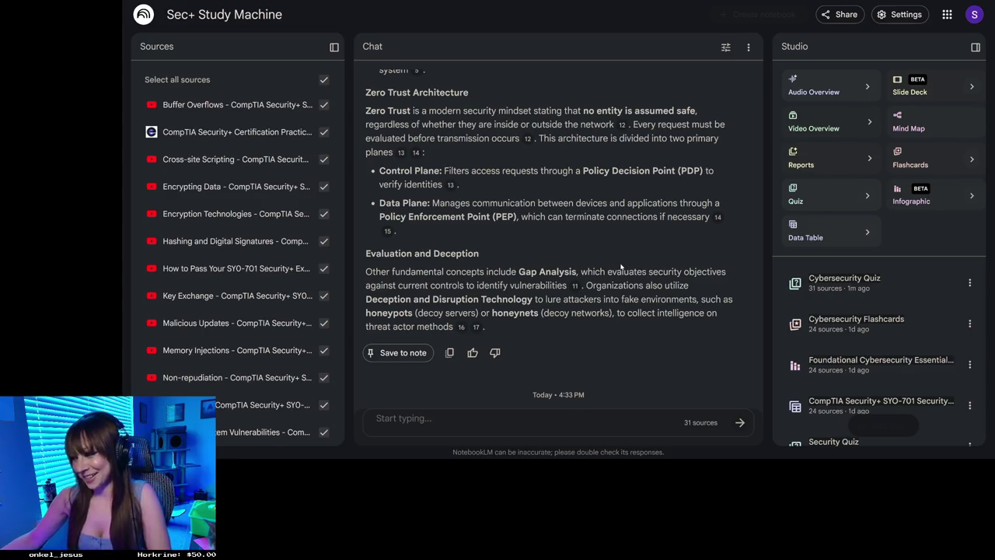
Open the Cybersecurity Quiz and pick C, Operational, for question 1.
{"action": "left_click", "coordinate": [823, 280]}
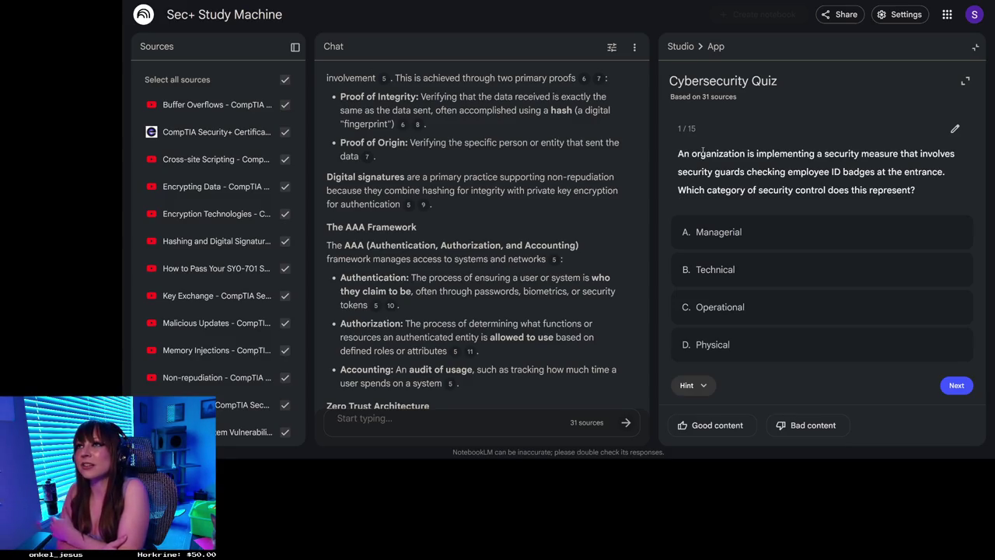
{"action": "left_click", "coordinate": [736, 309]}
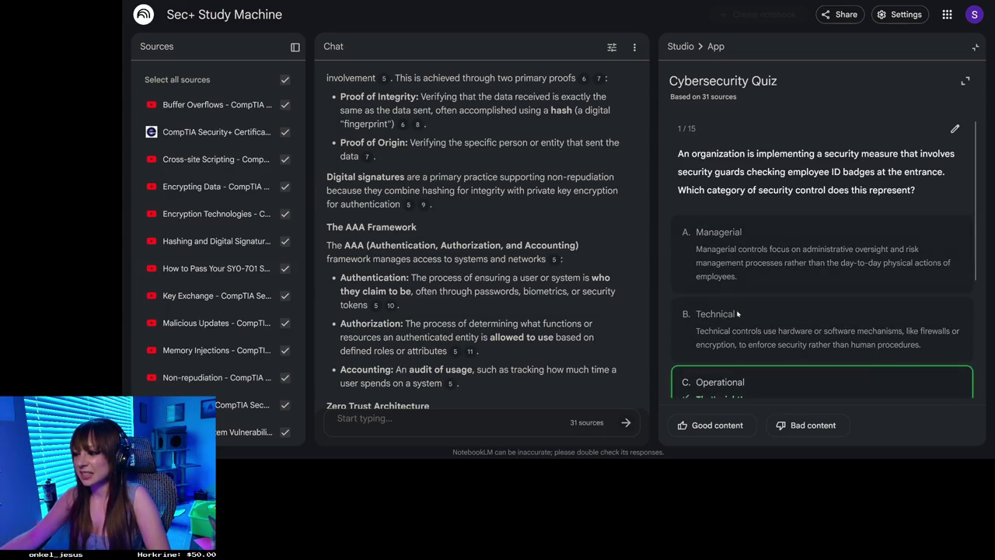
{"action": "scroll", "coordinate": [742, 307], "scroll_direction": "down", "scroll_amount": 3}
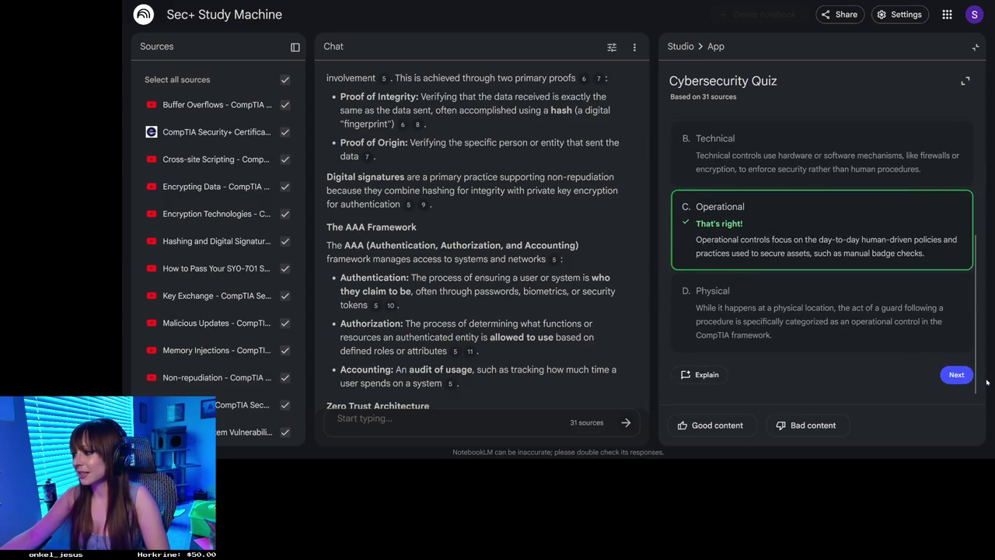
Answer quiz question 2 with D, DLL injection, and advance to question 3.
{"action": "left_click", "coordinate": [956, 374]}
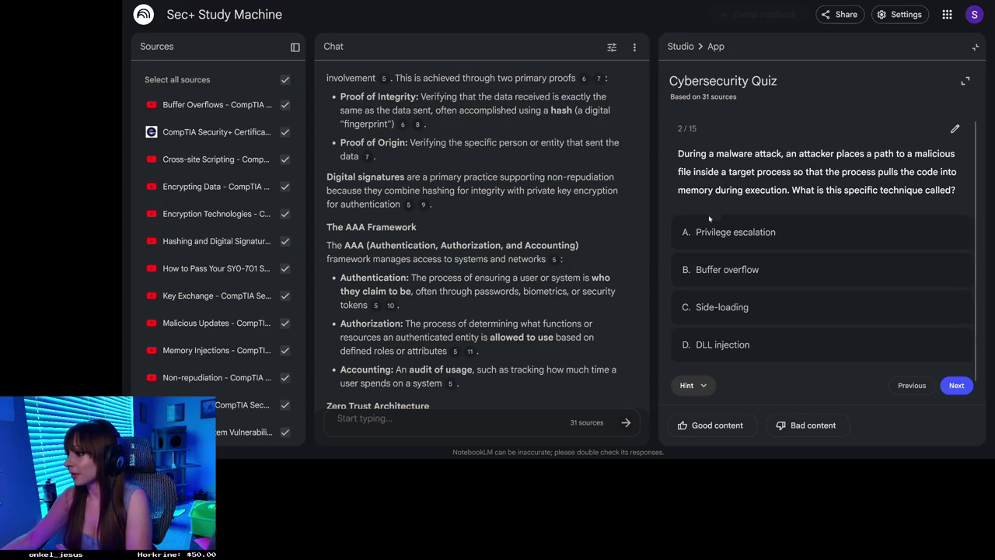
{"action": "left_click", "coordinate": [736, 348]}
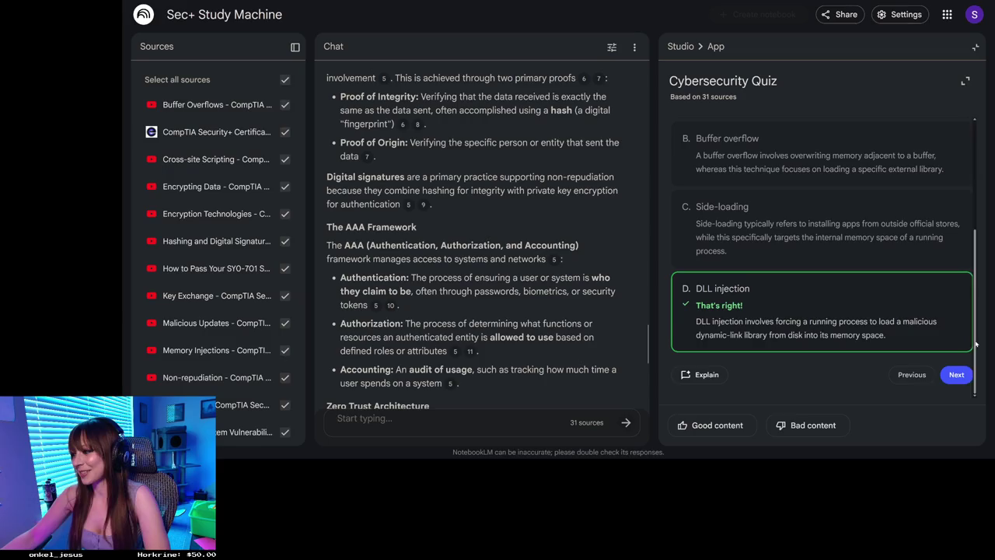
{"action": "left_click", "coordinate": [958, 375]}
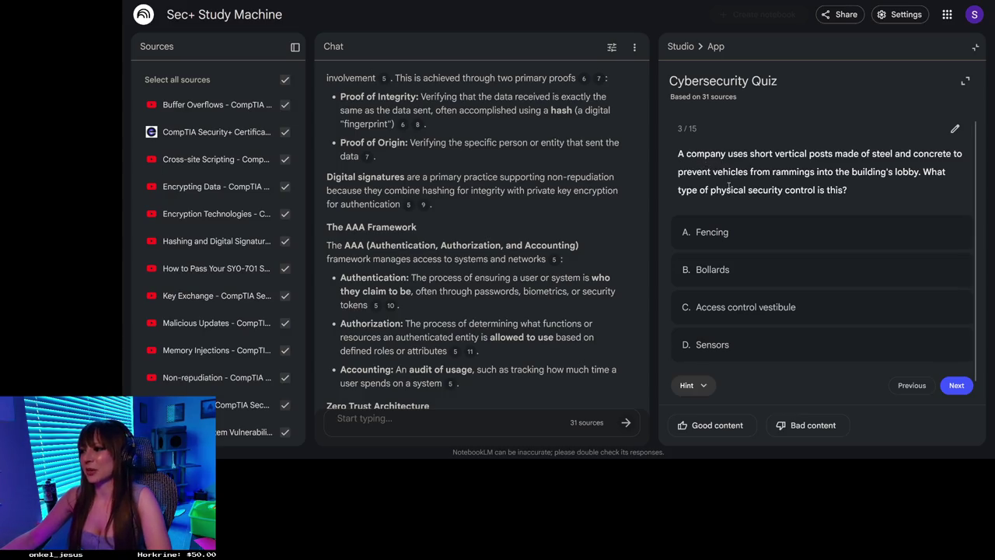
Answer question 3 with B, Bollards, review the explanations, and advance to question 4.
{"action": "left_click", "coordinate": [761, 266]}
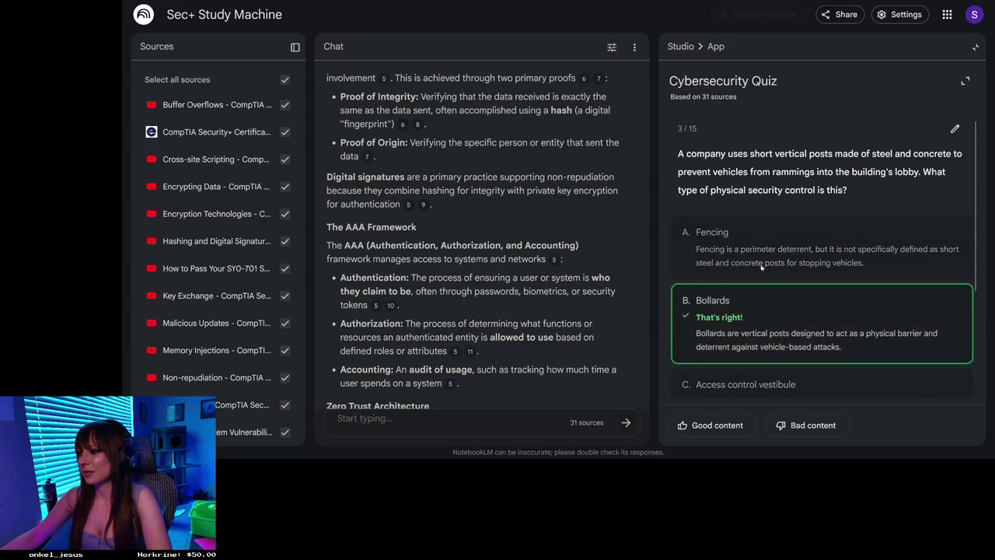
{"action": "scroll", "coordinate": [760, 279], "scroll_direction": "down", "scroll_amount": 1}
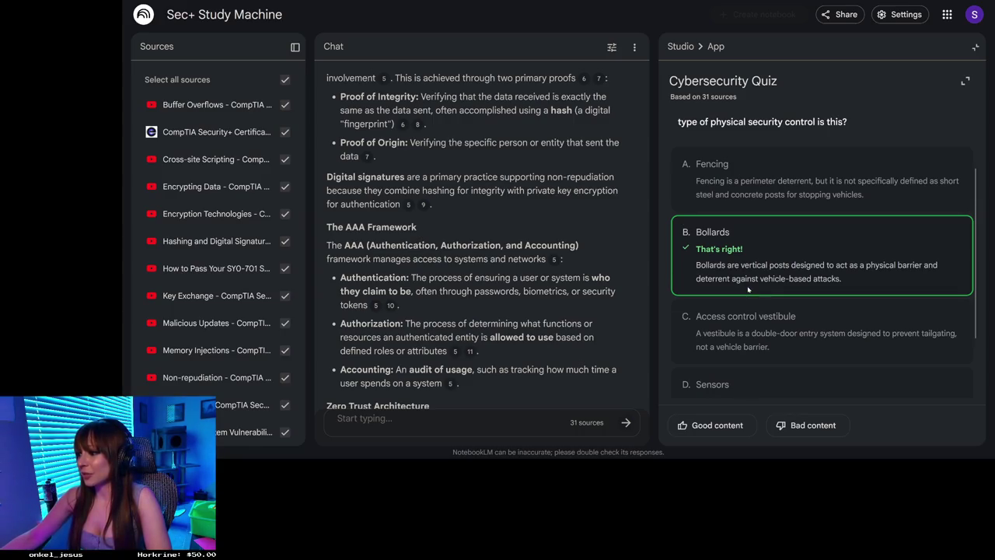
{"action": "scroll", "coordinate": [747, 289], "scroll_direction": "down", "scroll_amount": 1}
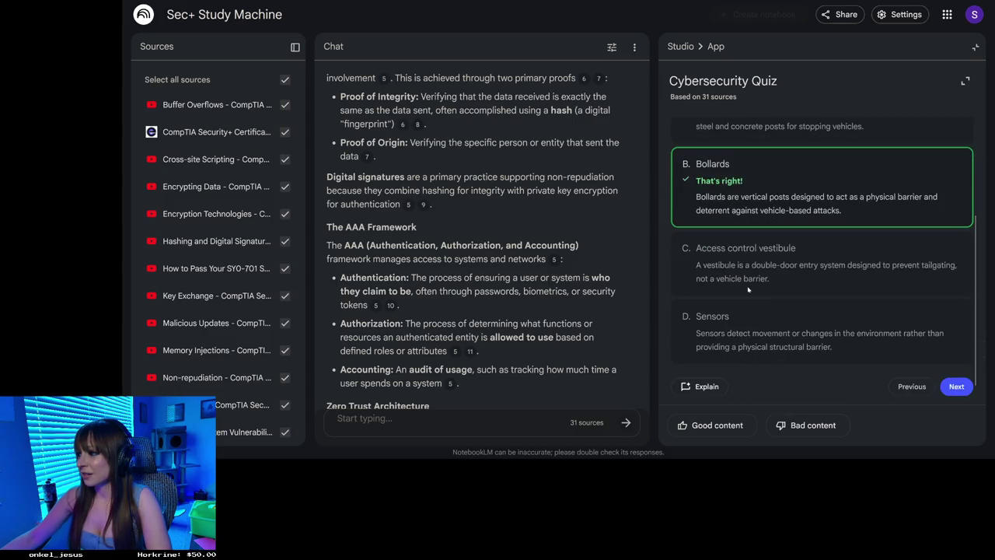
{"action": "left_click", "coordinate": [956, 386]}
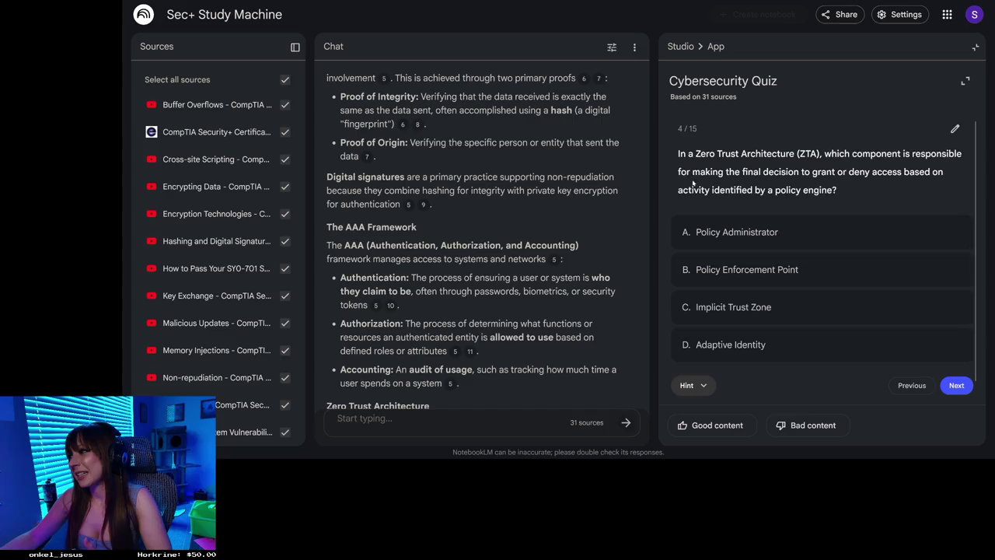
Answer question 4 with Policy Enforcement Point, note Policy Administrator is correct, and continue to question 5.
{"action": "left_click", "coordinate": [731, 272]}
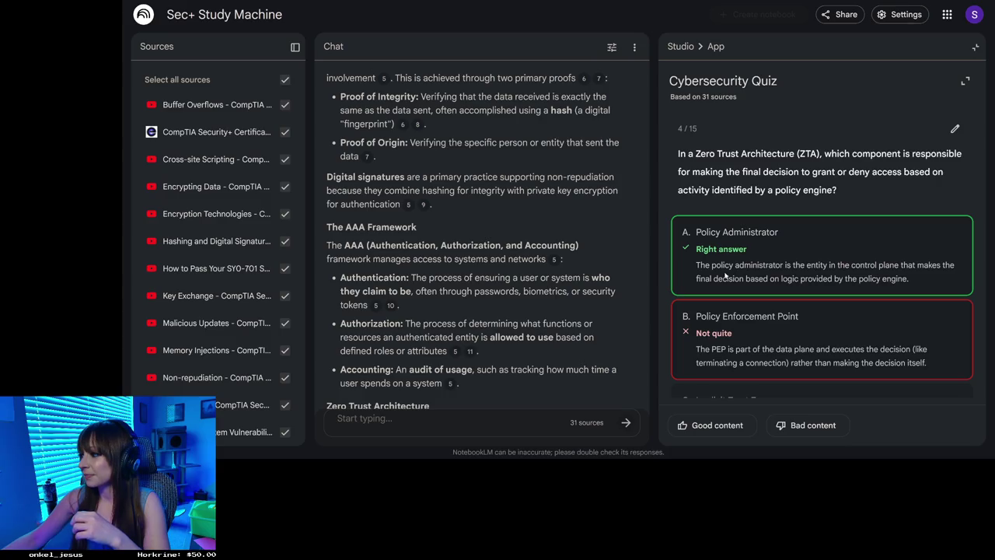
{"action": "scroll", "coordinate": [725, 274], "scroll_direction": "down", "scroll_amount": 1}
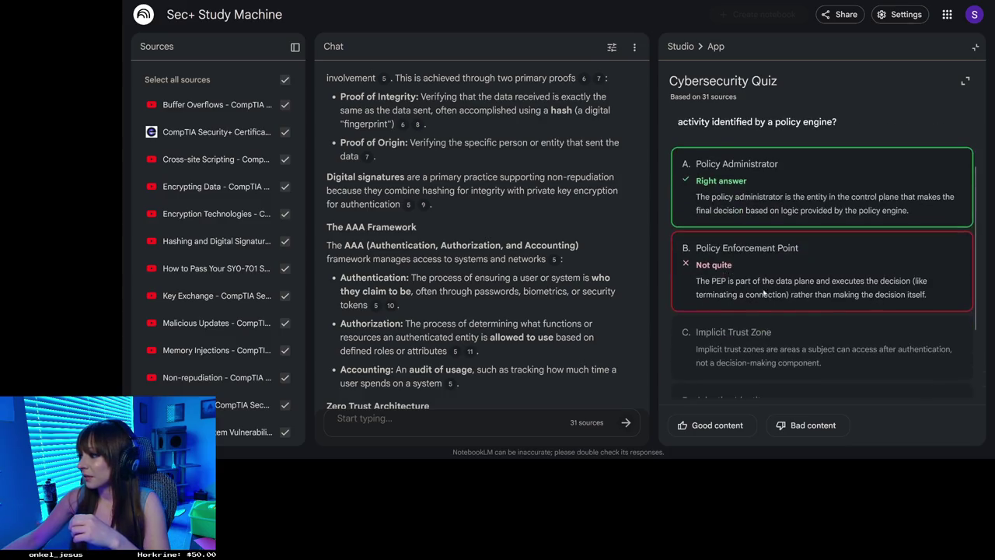
{"action": "scroll", "coordinate": [863, 372], "scroll_direction": "down", "scroll_amount": 1}
{"action": "left_click", "coordinate": [961, 375]}
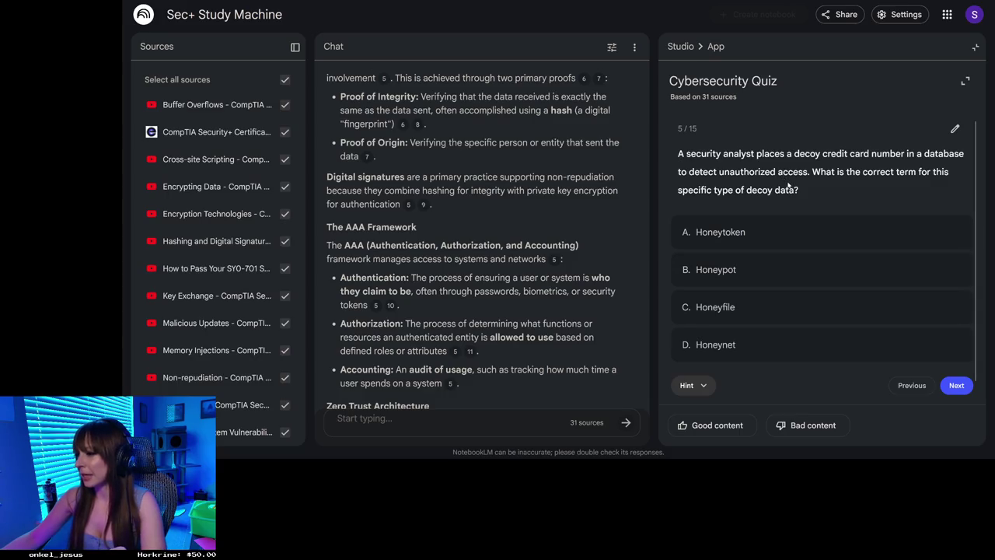
{"action": "left_click", "coordinate": [740, 308]}
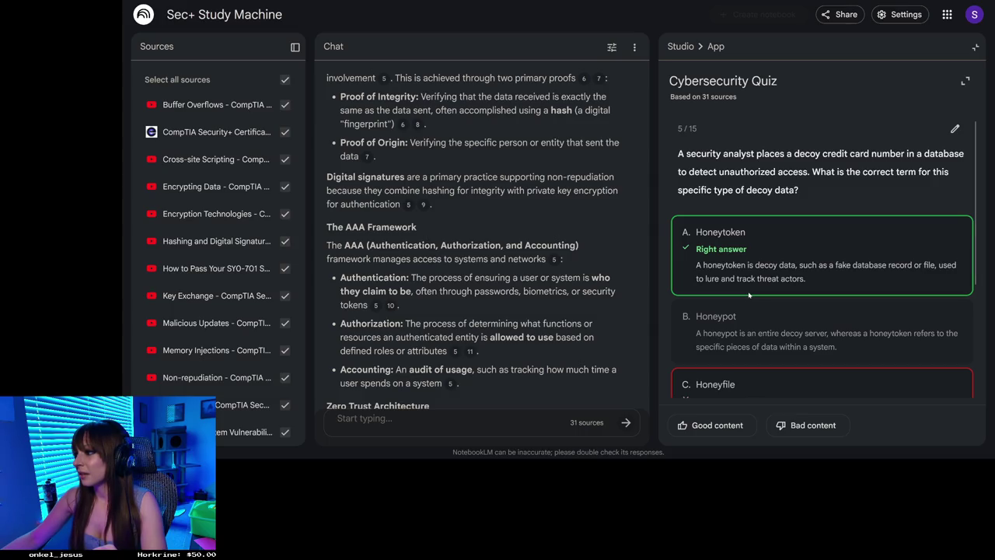
{"action": "scroll", "coordinate": [748, 293], "scroll_direction": "down", "scroll_amount": 1}
{"action": "scroll", "coordinate": [748, 293], "scroll_direction": "down", "scroll_amount": 1}
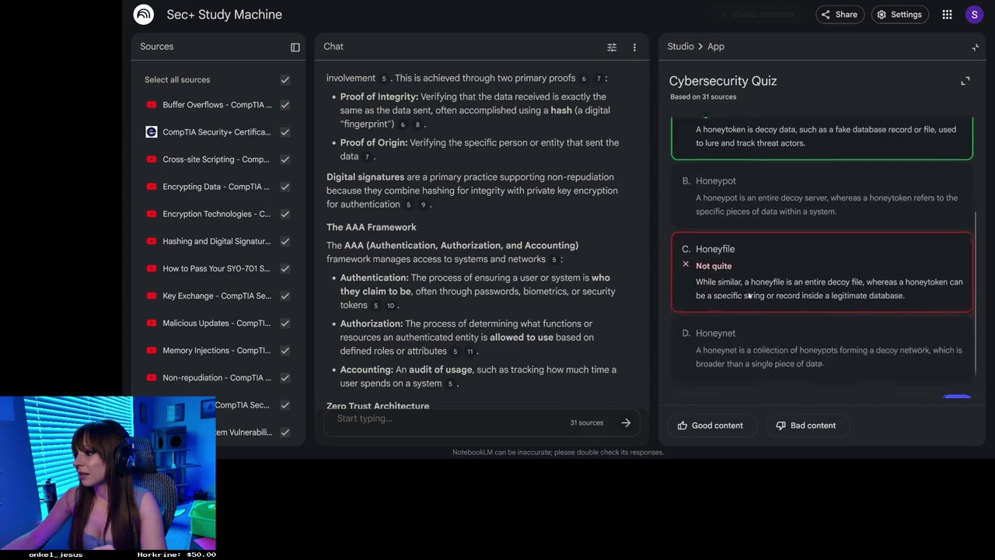
{"action": "scroll", "coordinate": [749, 294], "scroll_direction": "up", "scroll_amount": 2}
{"action": "scroll", "coordinate": [748, 294], "scroll_direction": "down", "scroll_amount": 1}
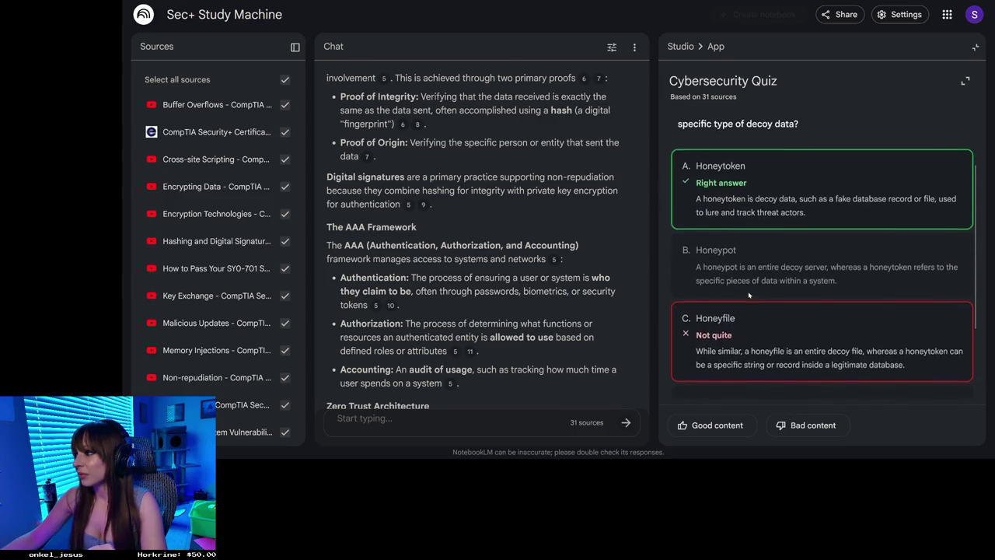
{"action": "scroll", "coordinate": [748, 294], "scroll_direction": "up", "scroll_amount": 1}
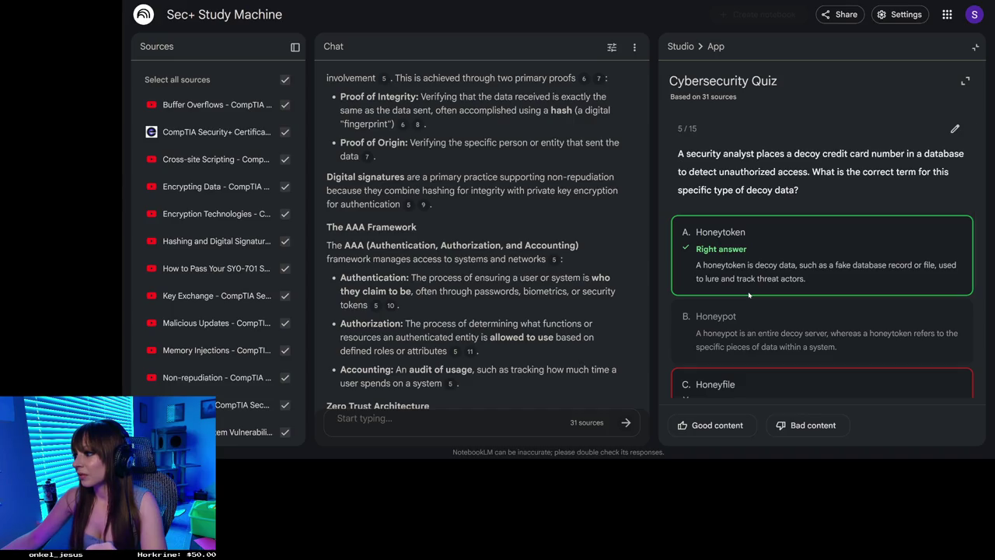
{"action": "scroll", "coordinate": [748, 294], "scroll_direction": "down", "scroll_amount": 2}
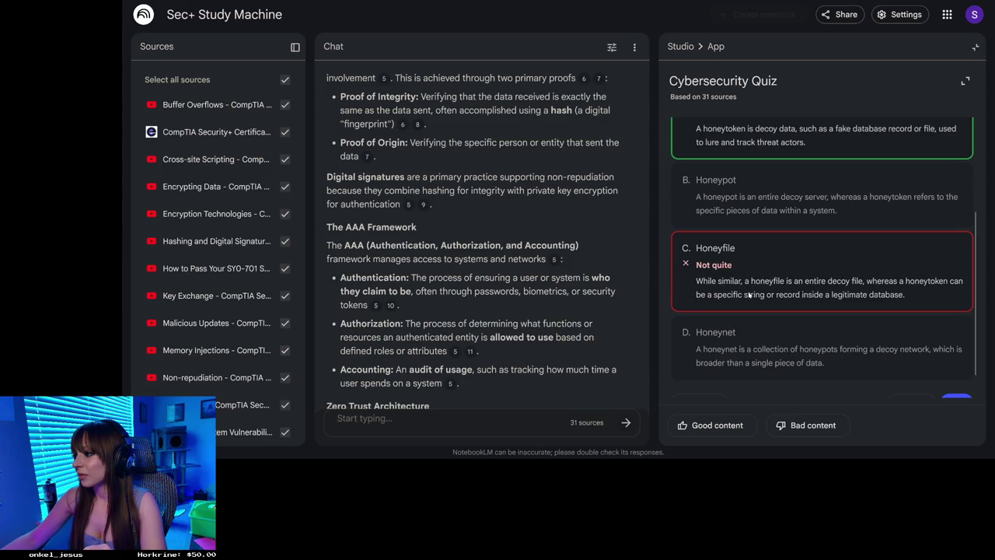
{"action": "scroll", "coordinate": [749, 295], "scroll_direction": "down", "scroll_amount": 1}
{"action": "scroll", "coordinate": [750, 295], "scroll_direction": "up", "scroll_amount": 2}
{"action": "scroll", "coordinate": [747, 262], "scroll_direction": "up", "scroll_amount": 1}
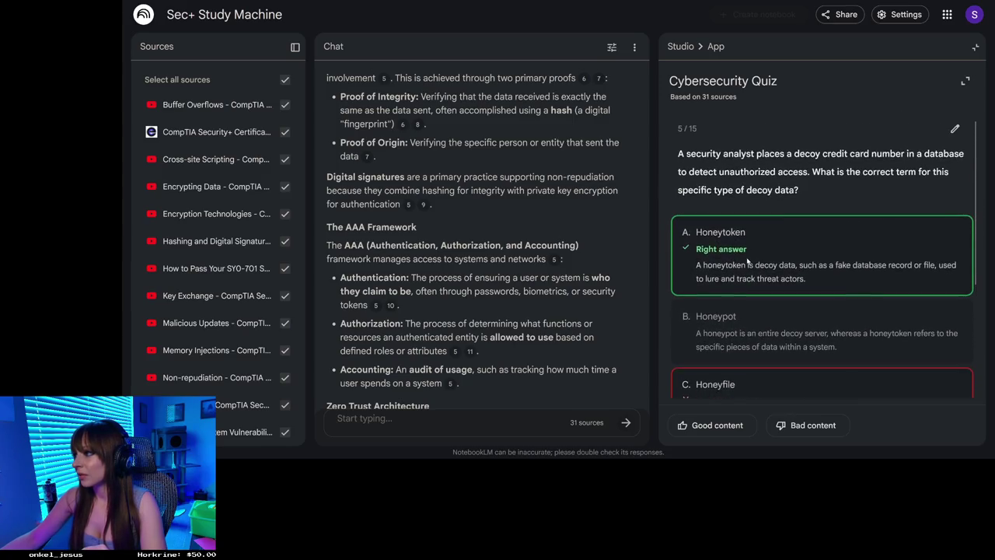
{"action": "scroll", "coordinate": [747, 262], "scroll_direction": "down", "scroll_amount": 2}
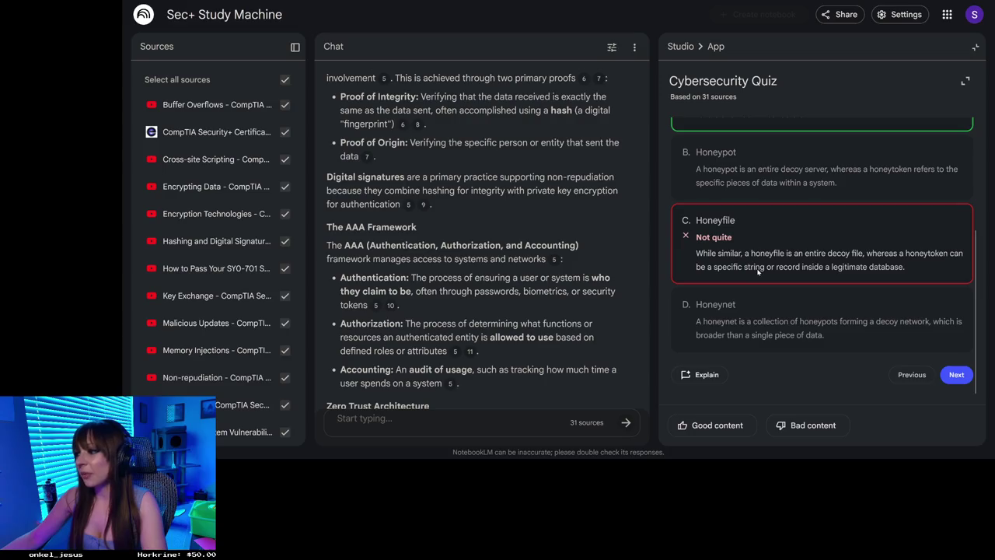
{"action": "left_click", "coordinate": [958, 375]}
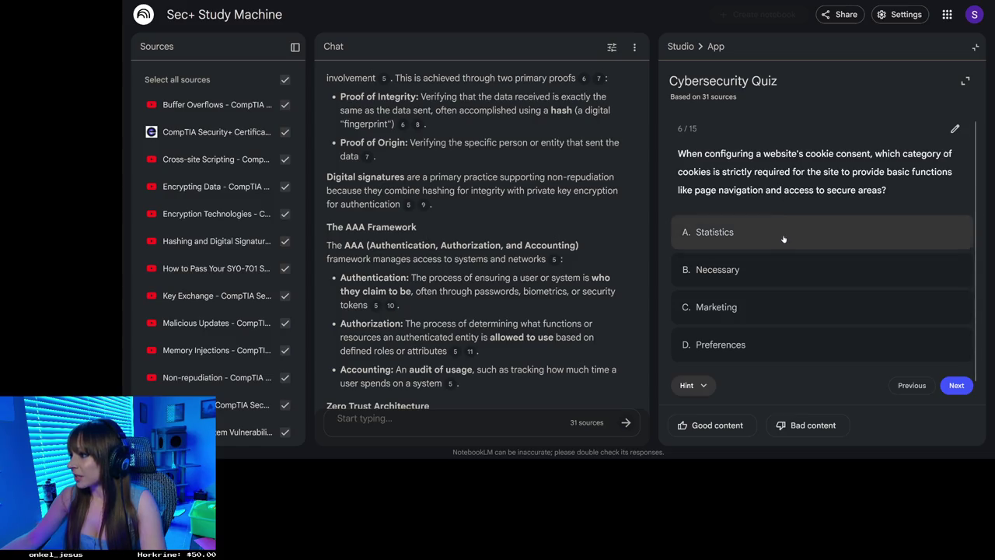
Choose B, Necessary, for the cookie-consent question 6 and advance to question 7.
{"action": "left_click", "coordinate": [780, 269]}
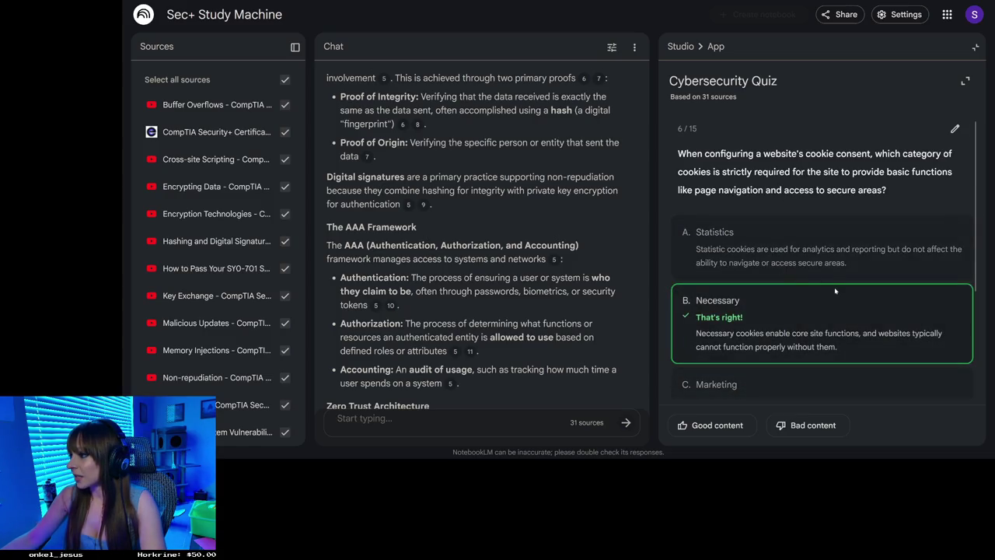
{"action": "scroll", "coordinate": [835, 290], "scroll_direction": "down", "scroll_amount": 3}
{"action": "left_click", "coordinate": [958, 377]}
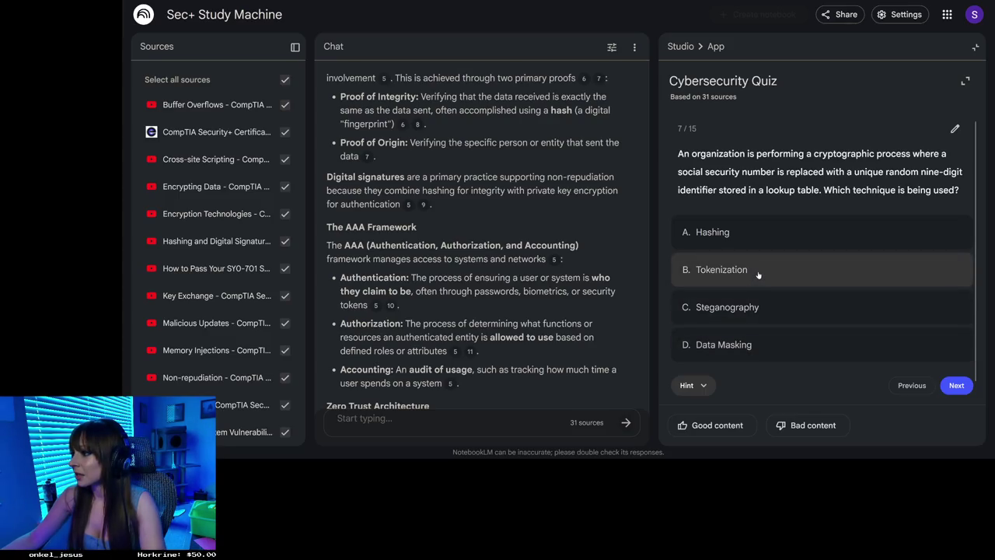
Answer question 7 with B, Tokenization, and advance to question 8.
{"action": "left_click", "coordinate": [759, 275]}
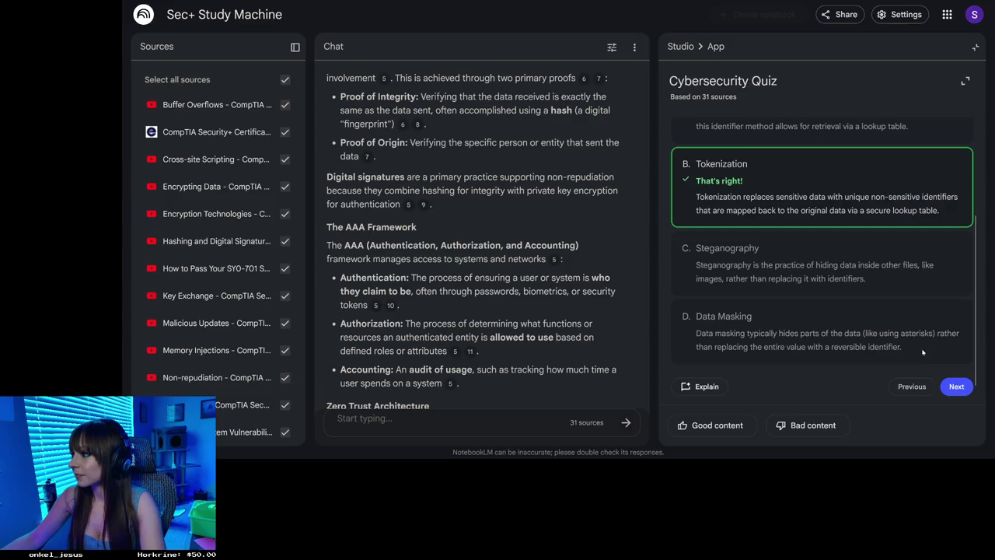
{"action": "left_click", "coordinate": [949, 387]}
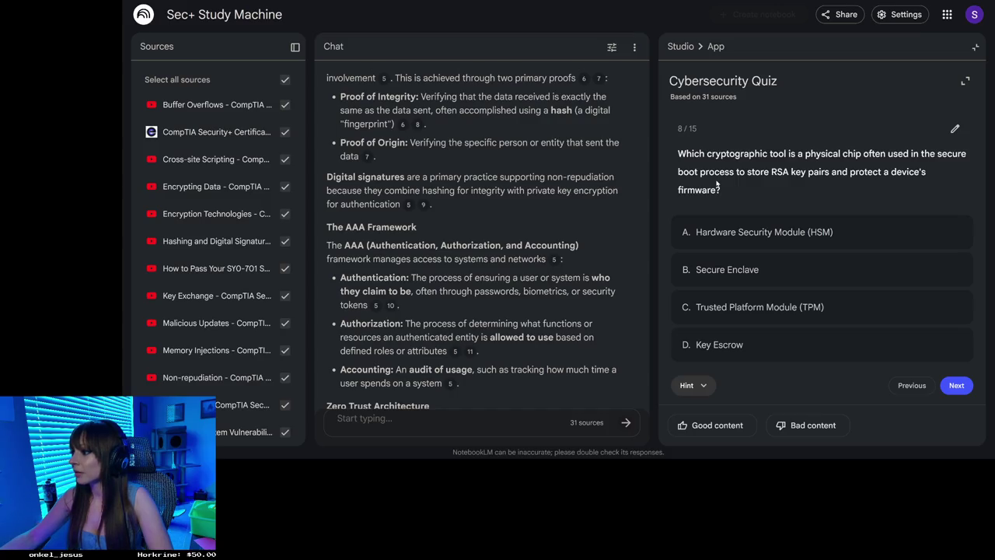
Select C, Trusted Platform Module (TPM), for question 8 and review the explanations.
{"action": "left_click", "coordinate": [768, 310]}
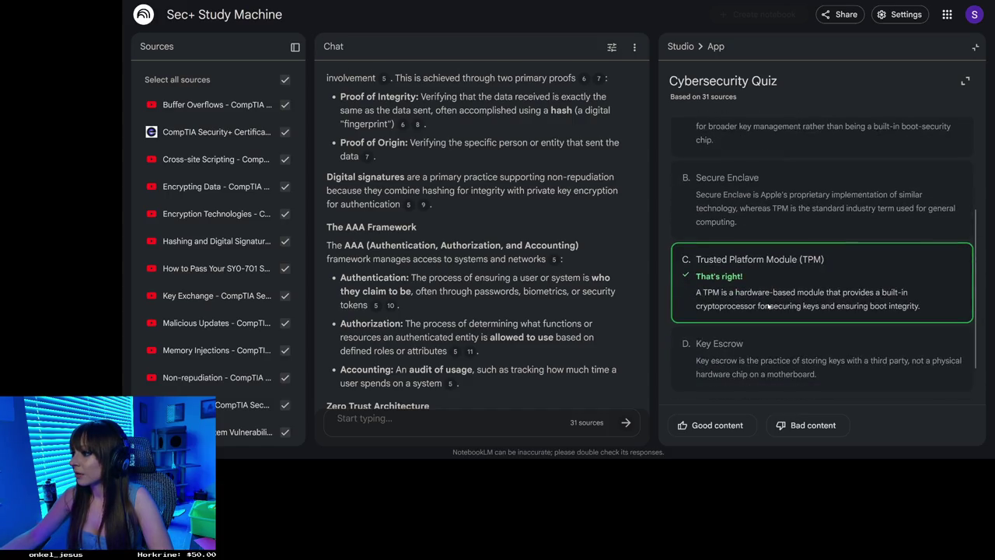
{"action": "scroll", "coordinate": [768, 307], "scroll_direction": "down", "scroll_amount": 1}
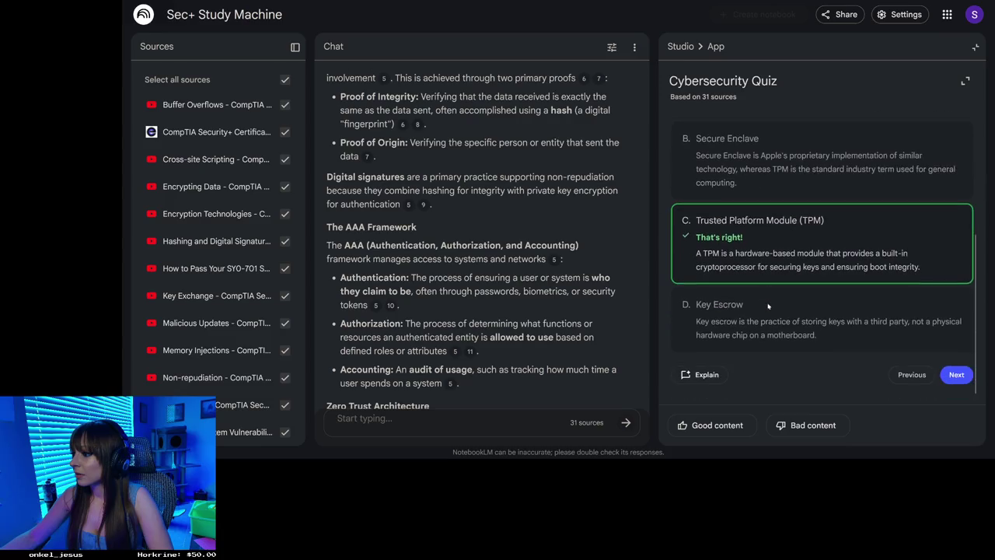
Answer question 9 with C, False Negative, and advance to question 10.
{"action": "left_click", "coordinate": [964, 374]}
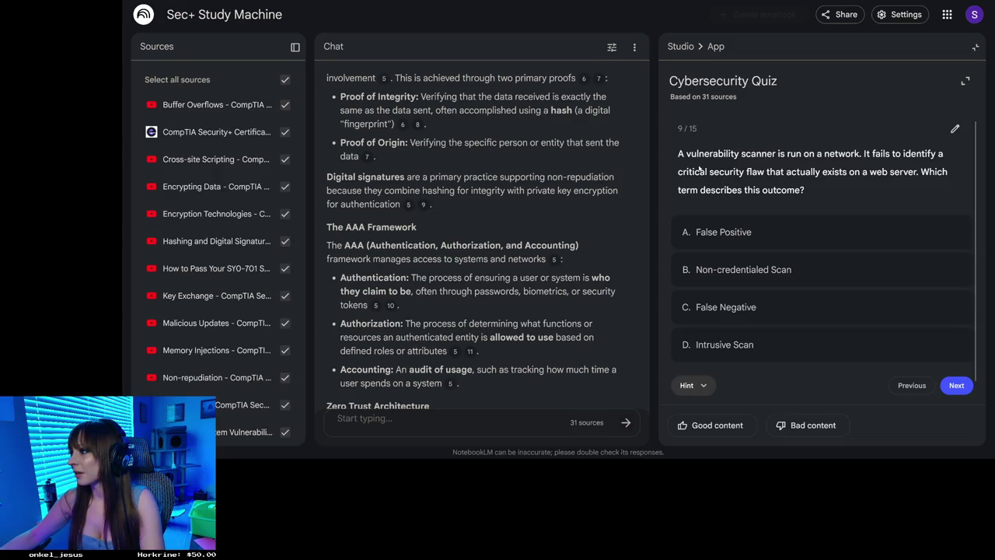
{"action": "left_click", "coordinate": [755, 314]}
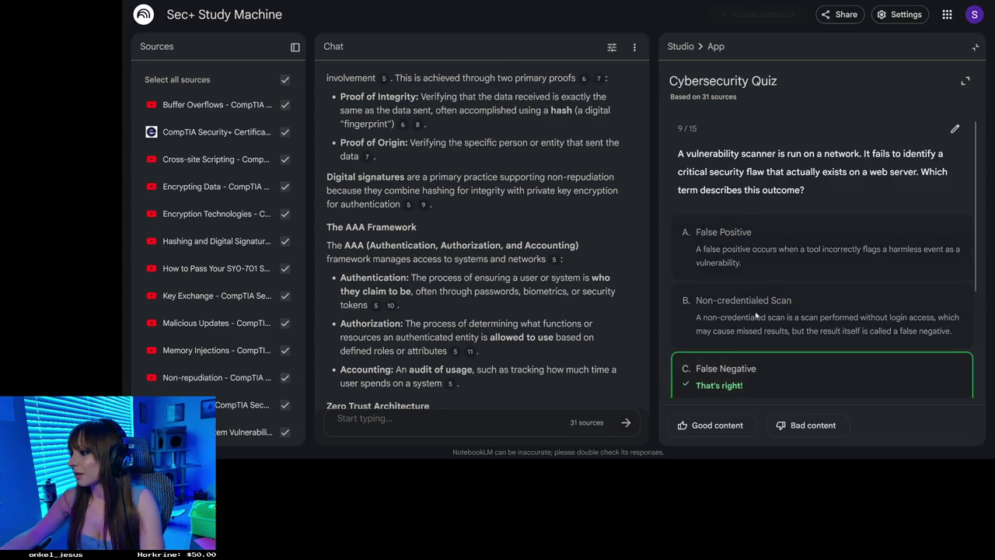
{"action": "left_click", "coordinate": [957, 384]}
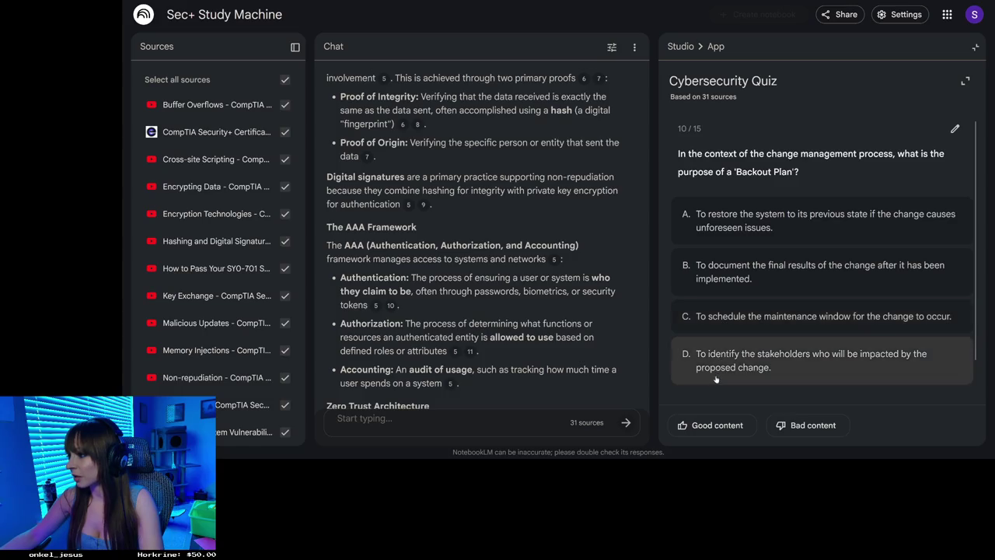
Answer question 10 with A, restoring the system to its previous state, and read the explanations.
{"action": "left_click", "coordinate": [759, 215]}
{"action": "scroll", "coordinate": [874, 370], "scroll_direction": "down", "scroll_amount": 3}
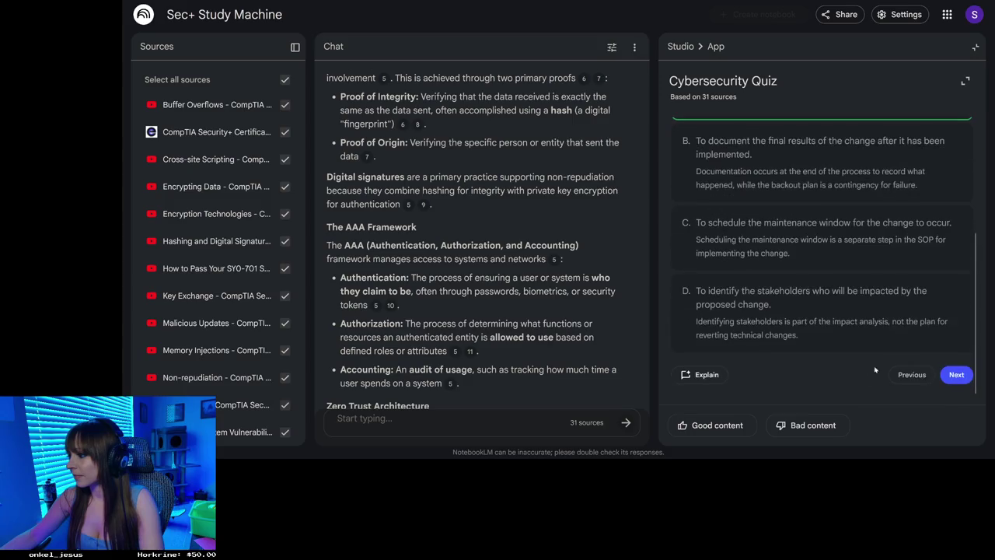
Answer quiz question 11 with Static Analysis and advance to question 12 on email signing.
{"action": "left_click", "coordinate": [956, 374]}
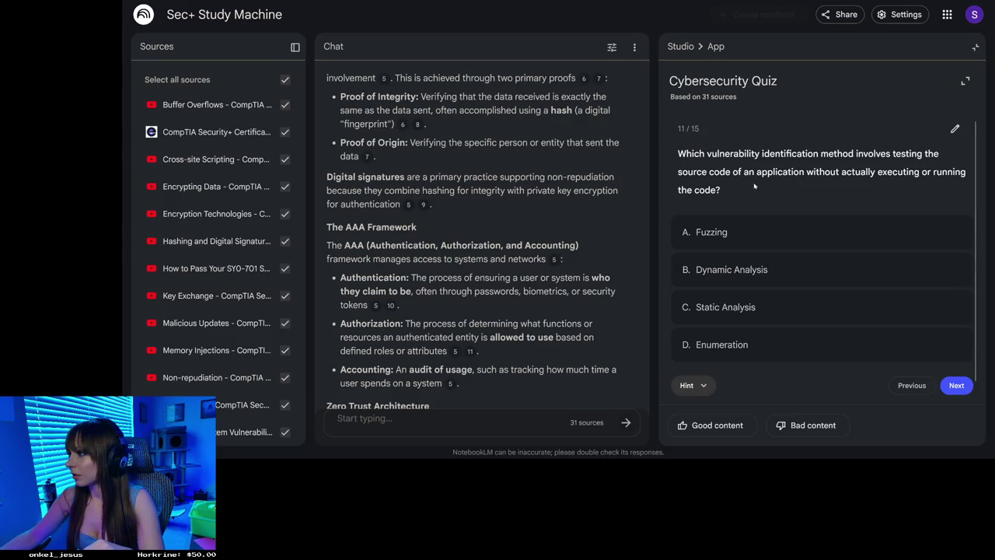
{"action": "left_click", "coordinate": [758, 307]}
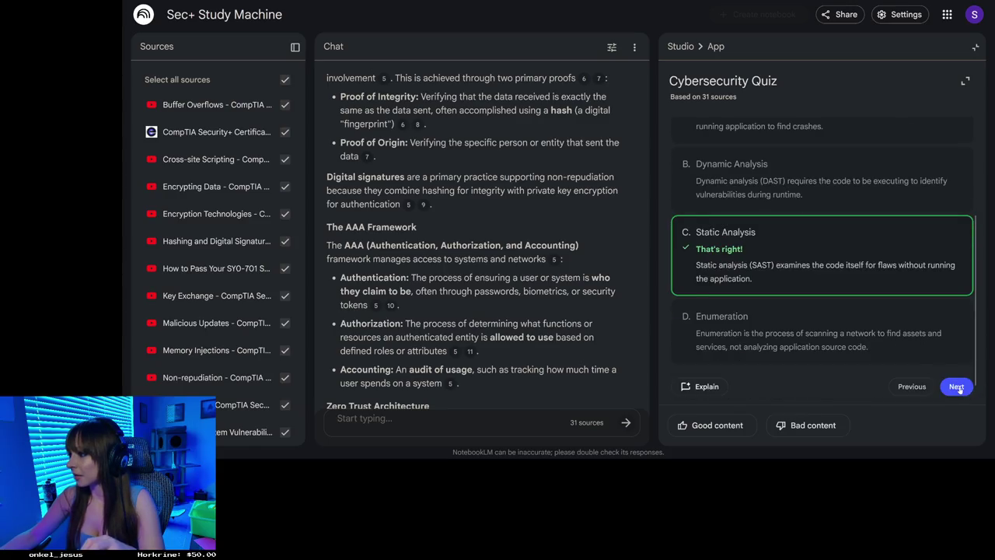
{"action": "left_click", "coordinate": [962, 387]}
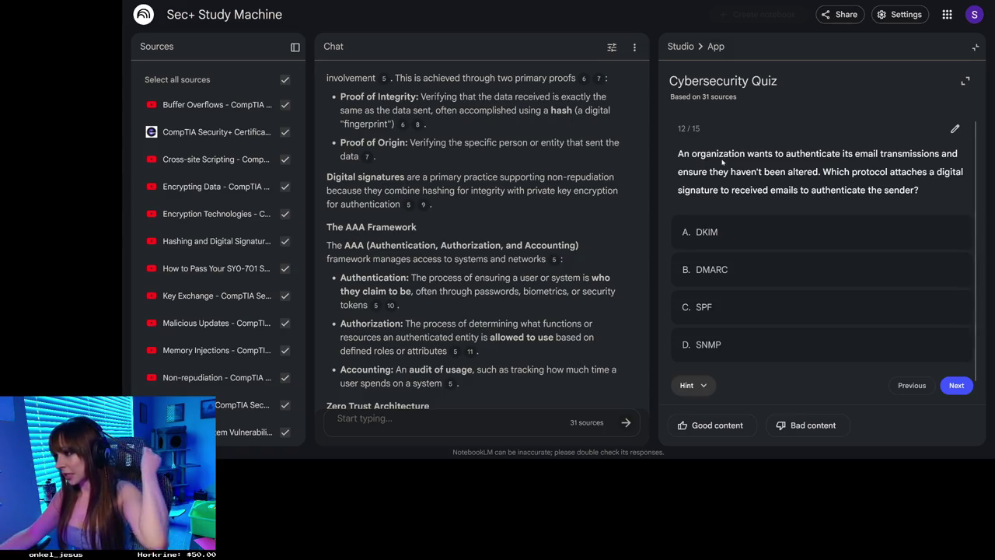
Choose DKIM for the email-signing question and scroll down through the option explanations.
{"action": "left_click", "coordinate": [758, 231]}
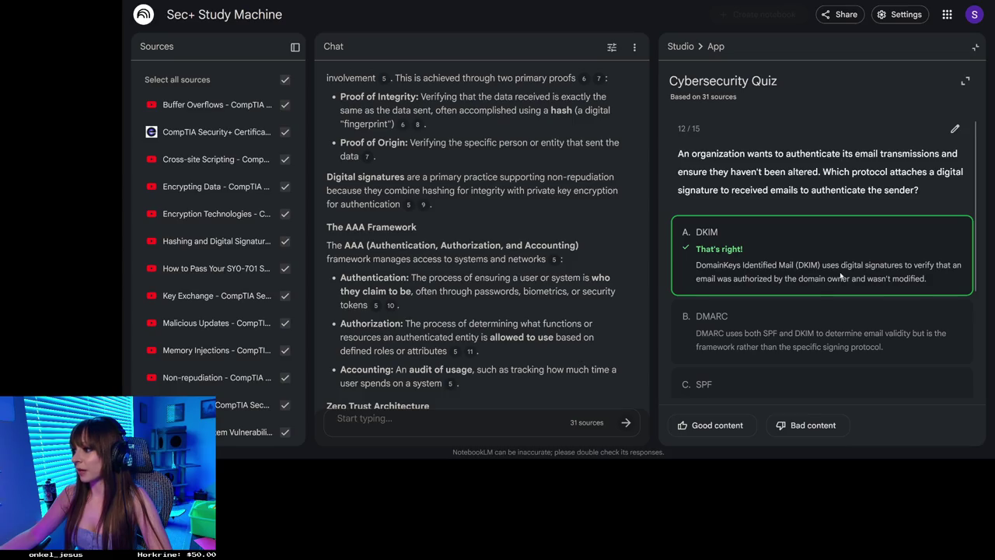
{"action": "scroll", "coordinate": [840, 276], "scroll_direction": "down", "scroll_amount": 1}
{"action": "scroll", "coordinate": [840, 276], "scroll_direction": "up", "scroll_amount": 1}
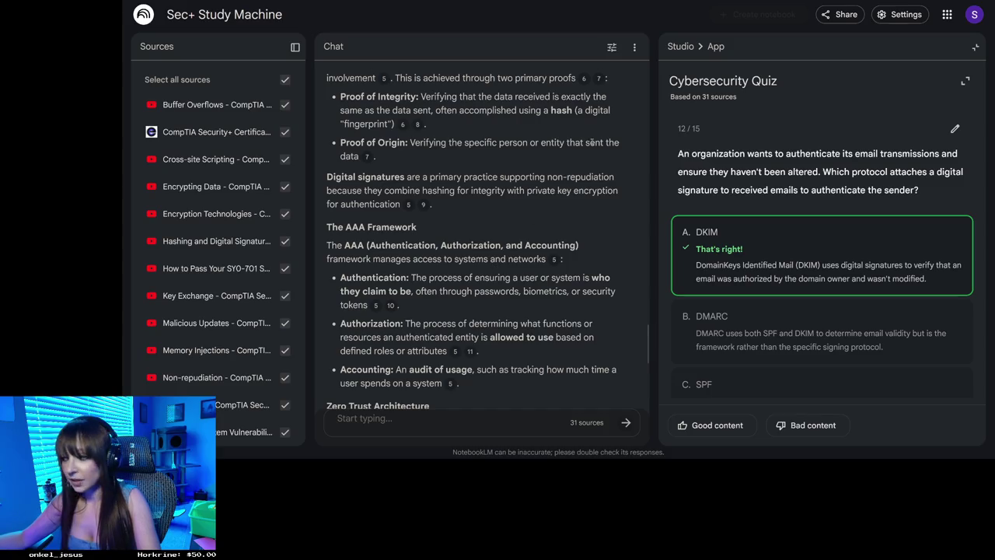
{"action": "scroll", "coordinate": [730, 335], "scroll_direction": "down", "scroll_amount": 2}
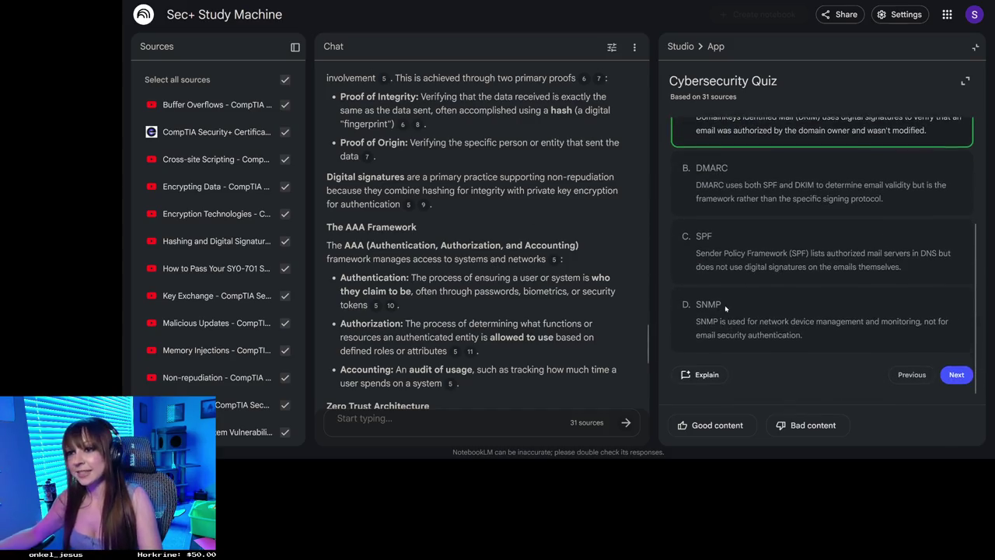
{"action": "left_click", "coordinate": [956, 373]}
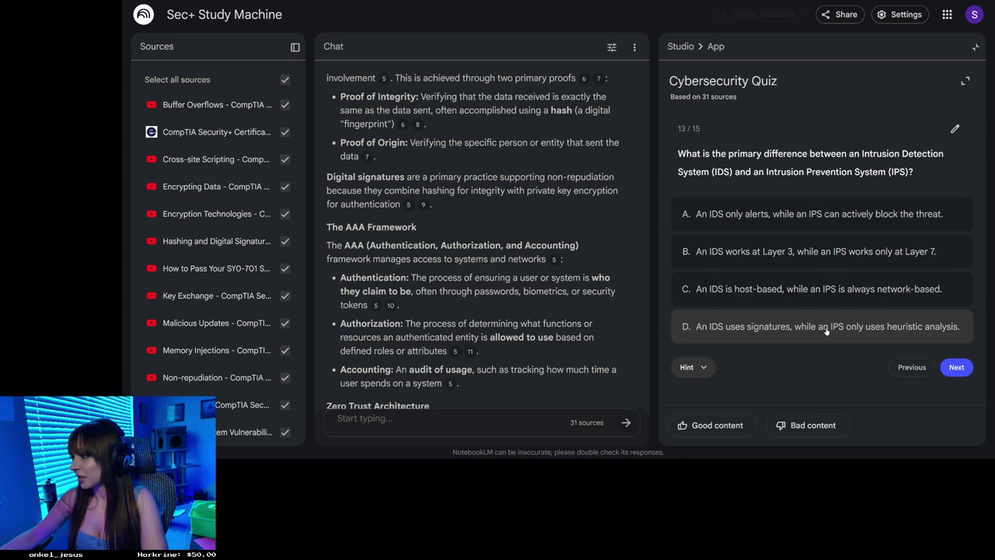
Answer the IDS-versus-IPS question with 'IDS only alerts, IPS blocks', then go to question 14.
{"action": "left_click", "coordinate": [820, 214]}
{"action": "scroll", "coordinate": [938, 368], "scroll_direction": "down", "scroll_amount": 2}
{"action": "left_click", "coordinate": [956, 374]}
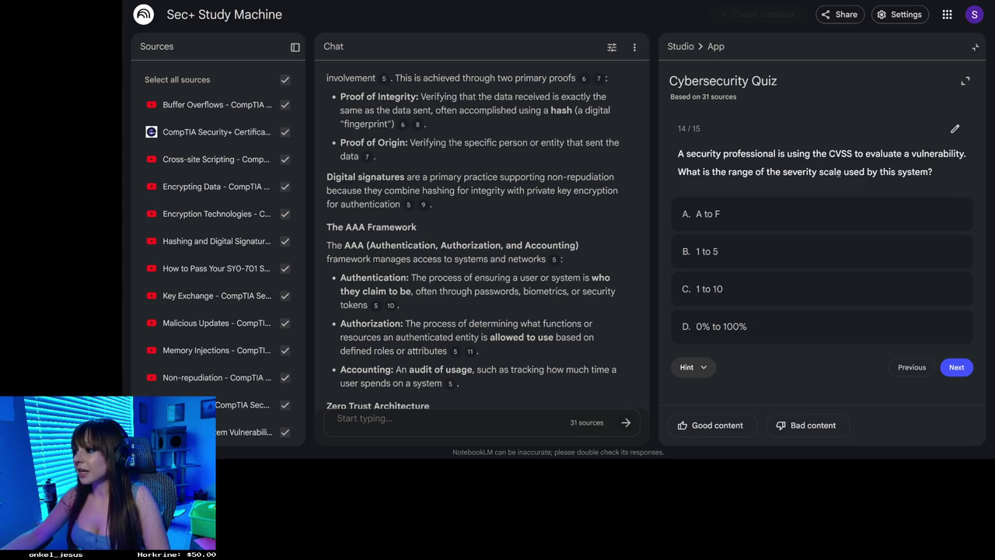
Pick '1 to 10' for the CVSS severity scale question and scroll through the explanations.
{"action": "left_click", "coordinate": [820, 289]}
{"action": "scroll", "coordinate": [826, 328], "scroll_direction": "down", "scroll_amount": 1}
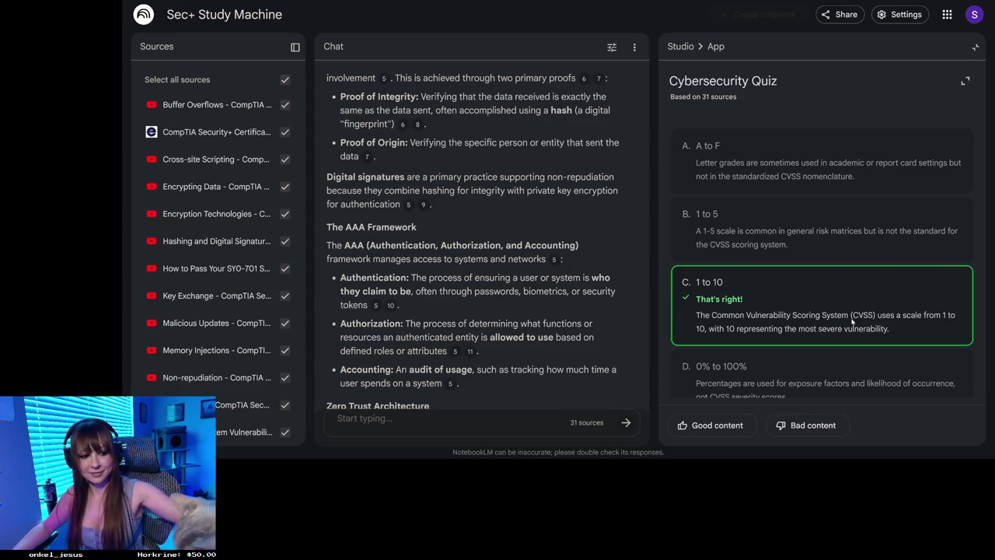
{"action": "scroll", "coordinate": [917, 342], "scroll_direction": "down", "scroll_amount": 2}
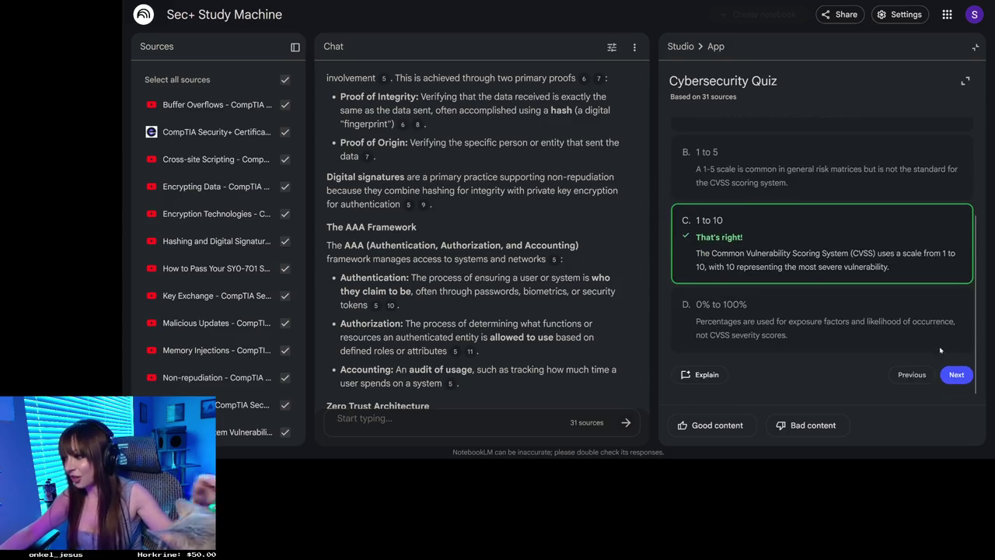
{"action": "left_click", "coordinate": [954, 375]}
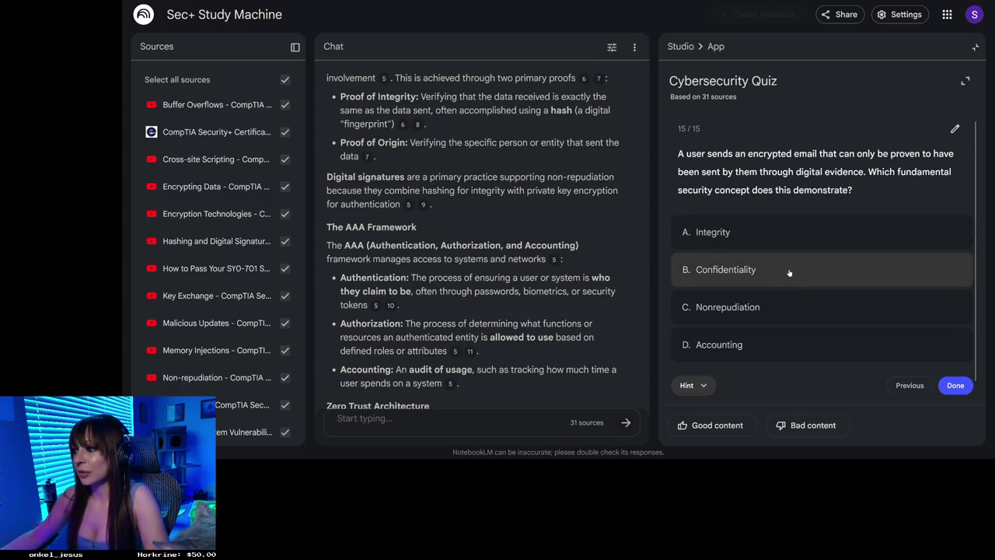
Answer question 15 with Integrity, read why Nonrepudiation is correct, then open a new Firefox tab.
{"action": "left_click", "coordinate": [782, 228]}
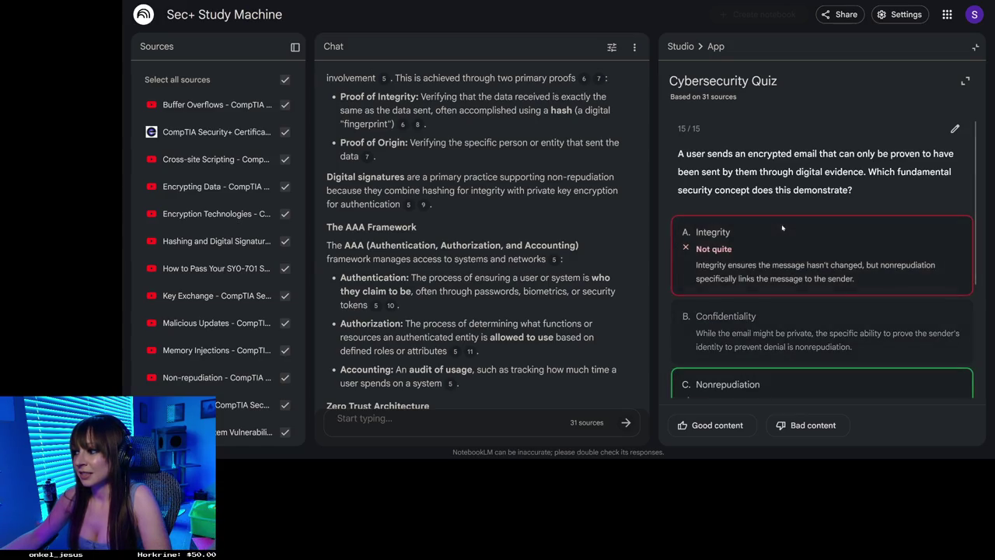
{"action": "scroll", "coordinate": [782, 229], "scroll_direction": "down", "scroll_amount": 1}
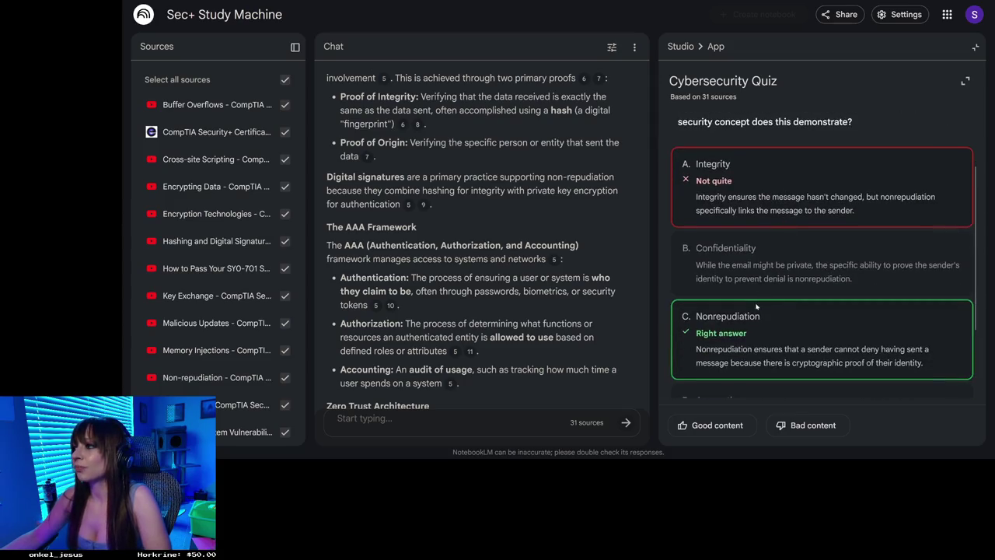
{"action": "scroll", "coordinate": [756, 307], "scroll_direction": "up", "scroll_amount": 1}
{"action": "scroll", "coordinate": [756, 307], "scroll_direction": "down", "scroll_amount": 1}
{"action": "scroll", "coordinate": [754, 305], "scroll_direction": "up", "scroll_amount": 1}
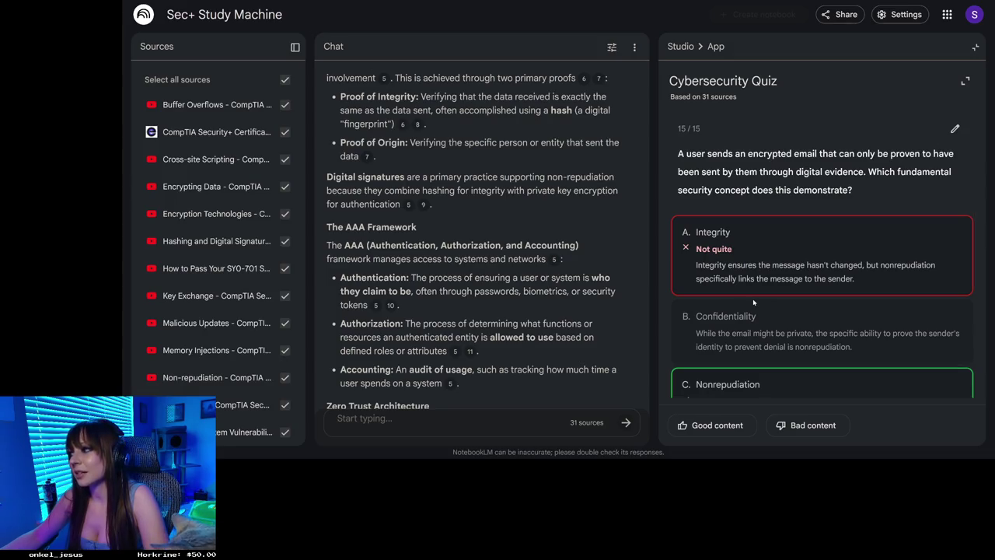
{"action": "scroll", "coordinate": [753, 303], "scroll_direction": "down", "scroll_amount": 1}
{"action": "scroll", "coordinate": [753, 303], "scroll_direction": "down", "scroll_amount": 1}
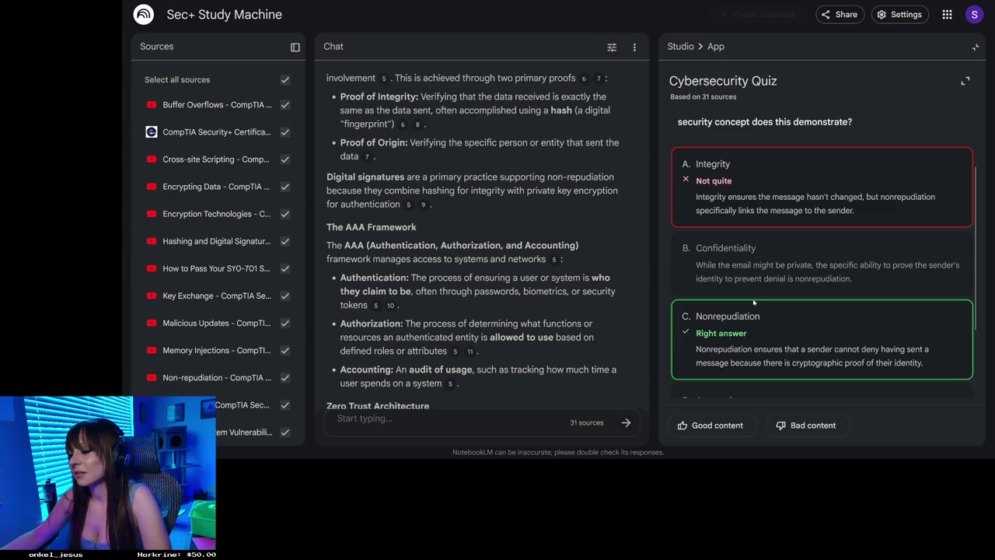
{"action": "scroll", "coordinate": [753, 303], "scroll_direction": "down", "scroll_amount": 2}
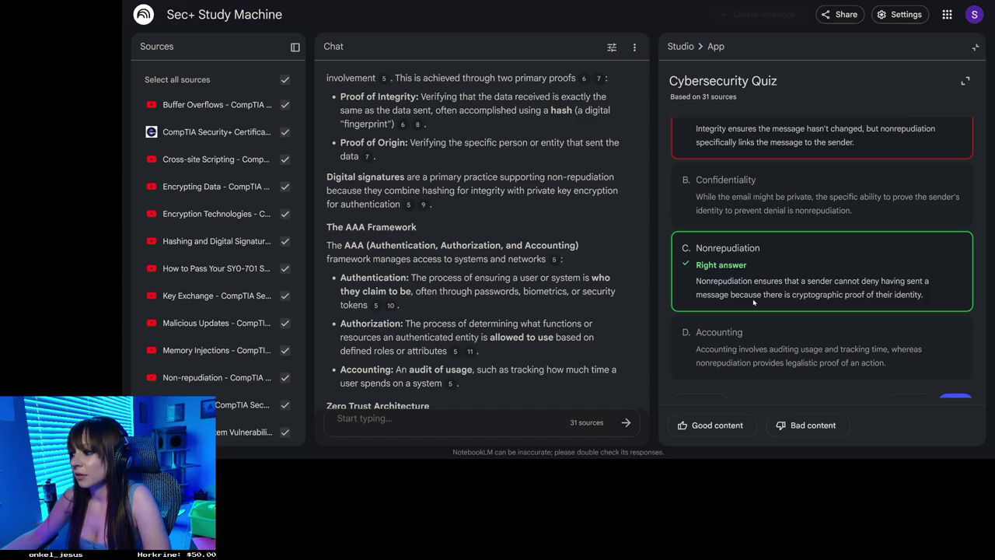
{"action": "key", "text": "ctrl+t"}
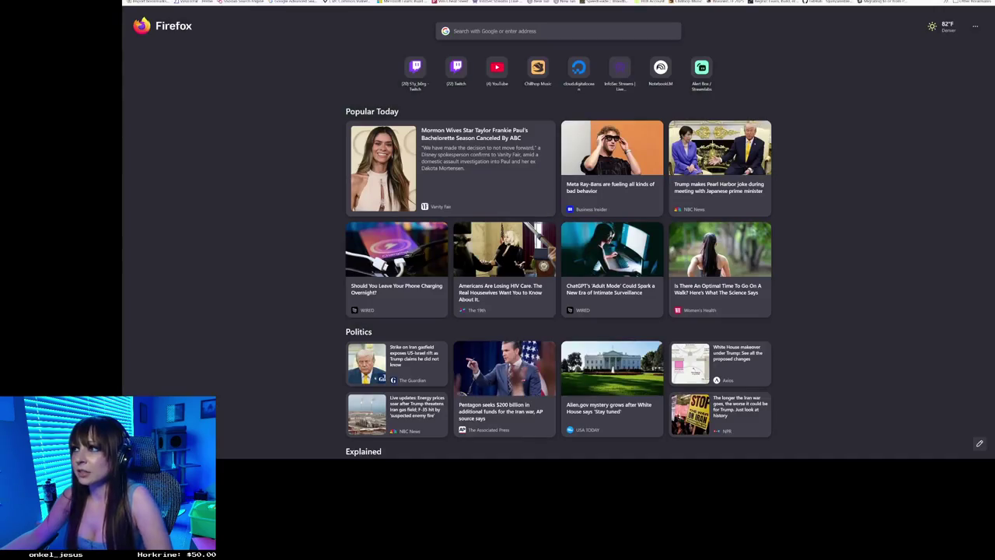
Google the word 'repudiate' from the address bar, then return to the NotebookLM window.
{"action": "key", "text": "ctrl+l"}
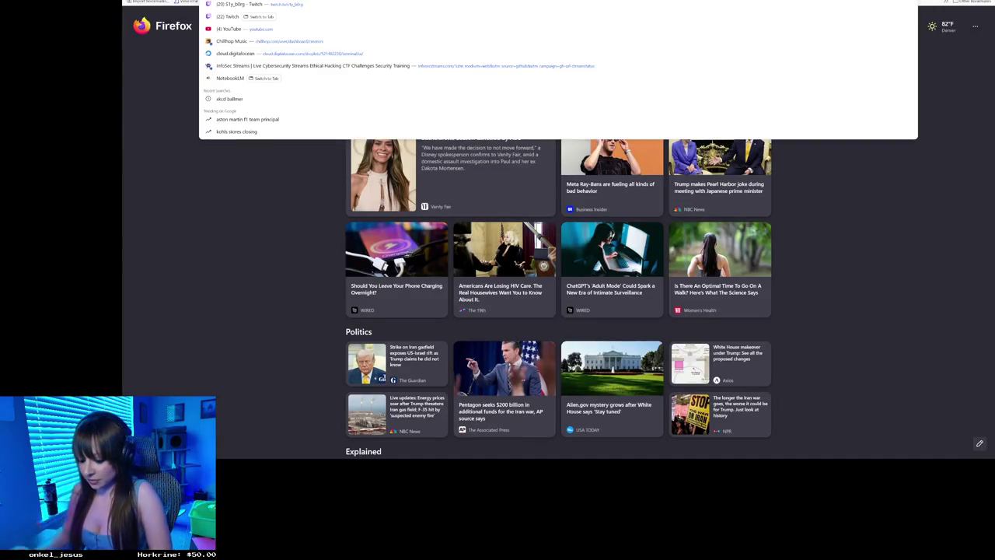
{"action": "type", "text": "re"}
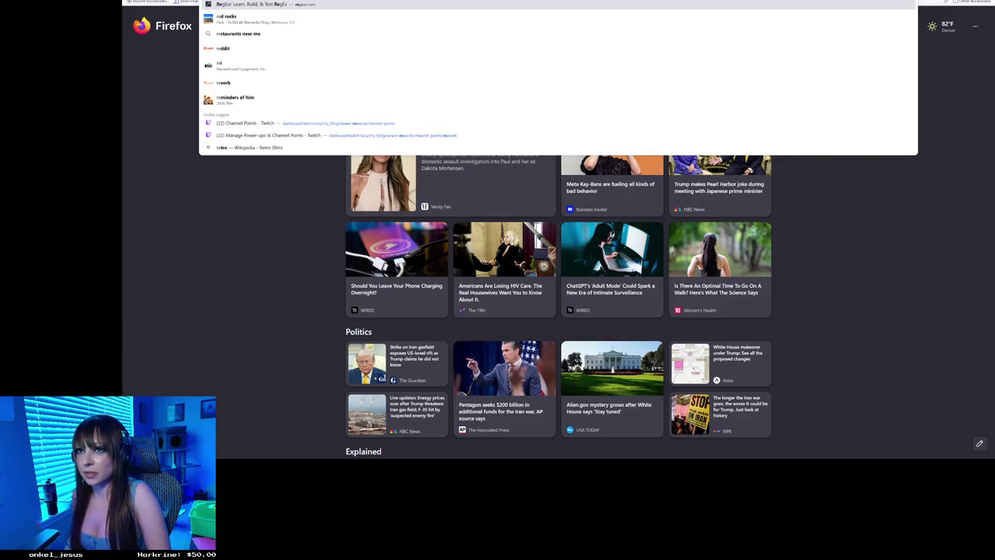
{"action": "type", "text": "pudiate"}
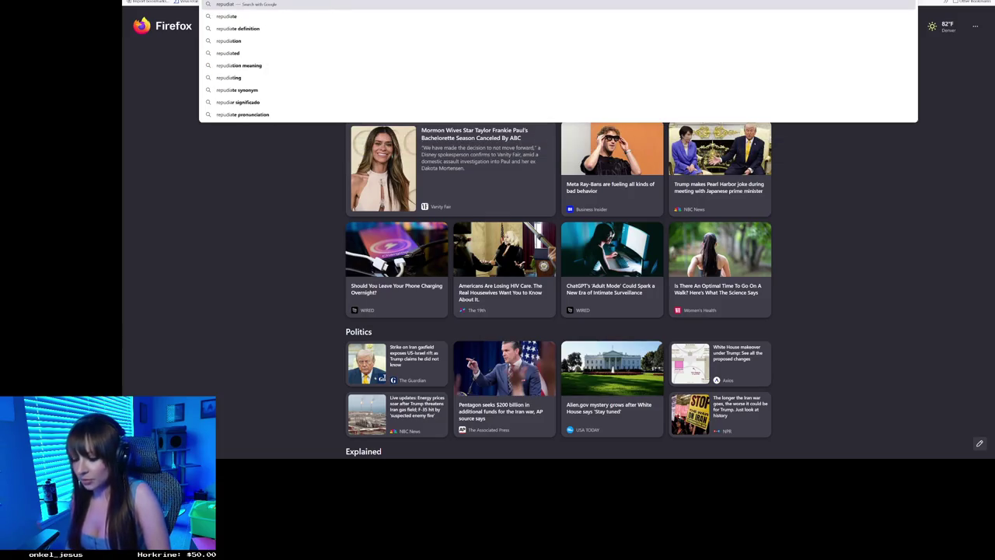
{"action": "key", "text": "Return"}
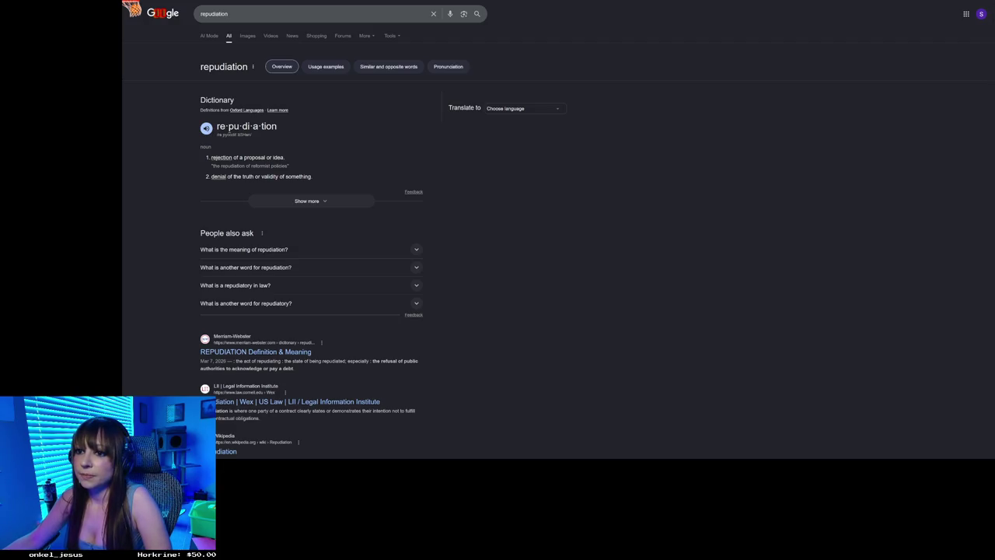
{"action": "key", "text": "alt+Tab"}
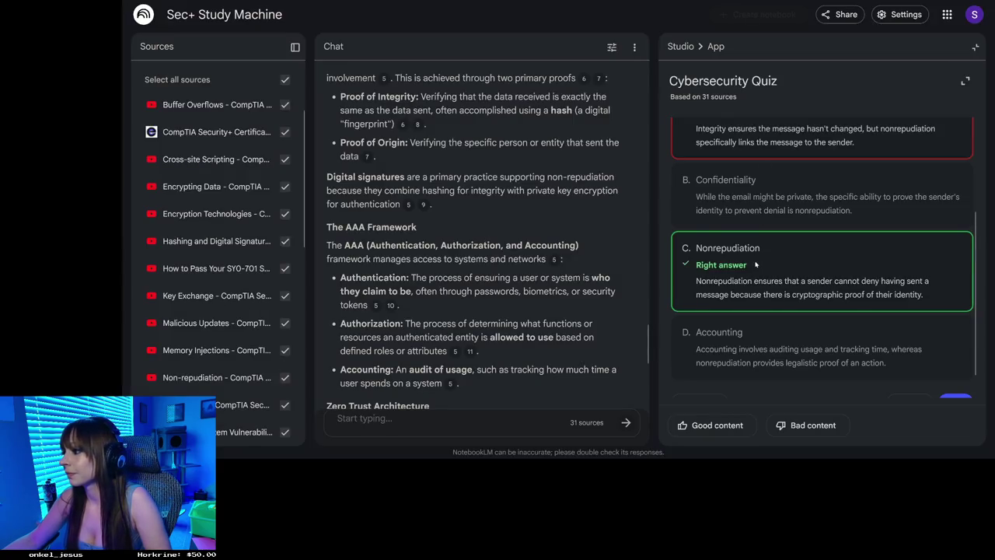
Review question 15's answers, finish the quiz with a 12/15 (80%) score, and close the results.
{"action": "scroll", "coordinate": [756, 265], "scroll_direction": "up", "scroll_amount": 1}
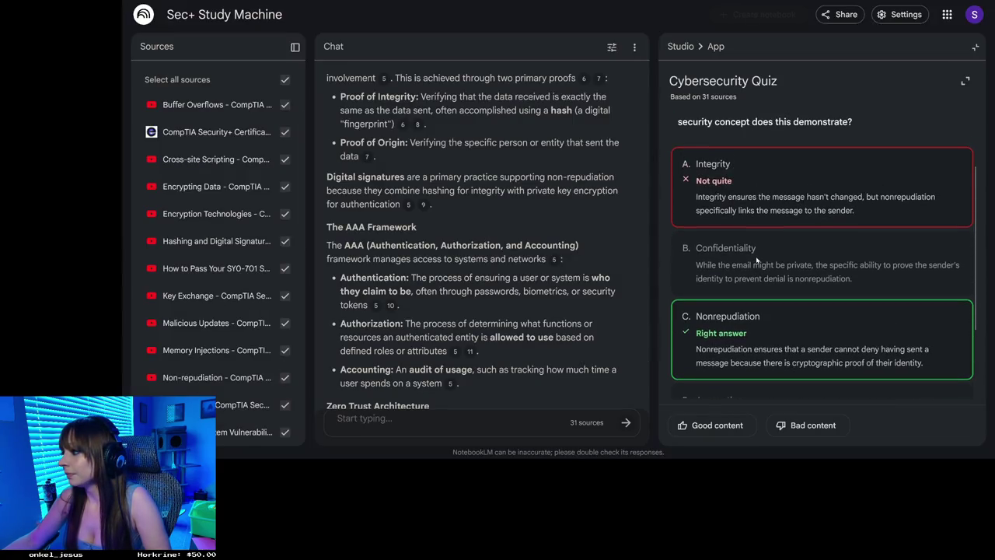
{"action": "scroll", "coordinate": [757, 257], "scroll_direction": "up", "scroll_amount": 1}
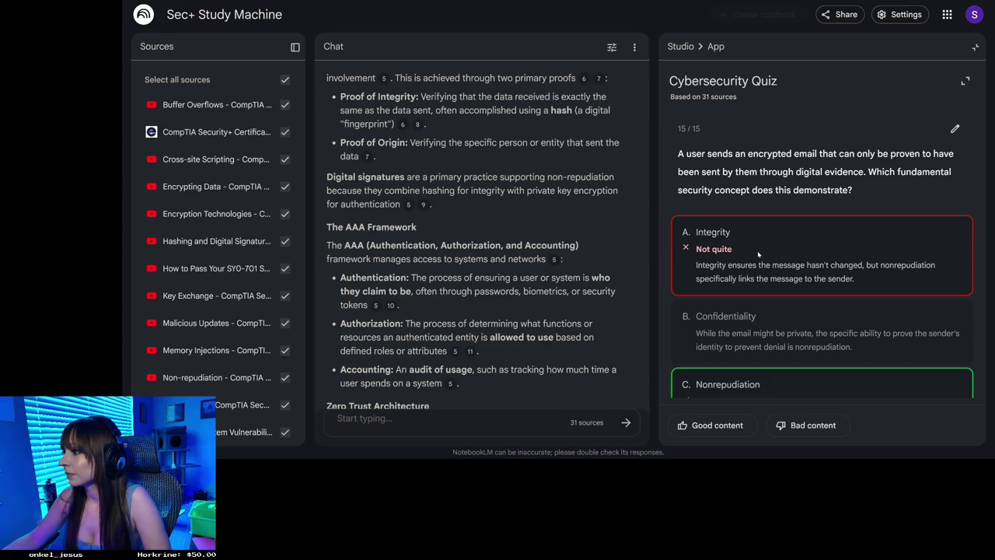
{"action": "scroll", "coordinate": [758, 253], "scroll_direction": "down", "scroll_amount": 2}
{"action": "scroll", "coordinate": [758, 253], "scroll_direction": "up", "scroll_amount": 2}
{"action": "scroll", "coordinate": [758, 254], "scroll_direction": "down", "scroll_amount": 4}
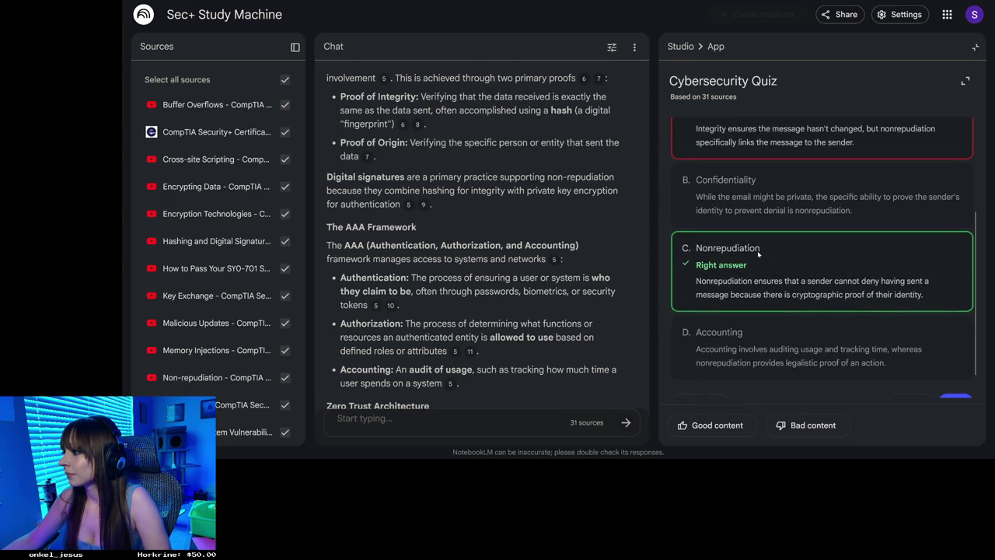
{"action": "scroll", "coordinate": [758, 253], "scroll_direction": "down", "scroll_amount": 1}
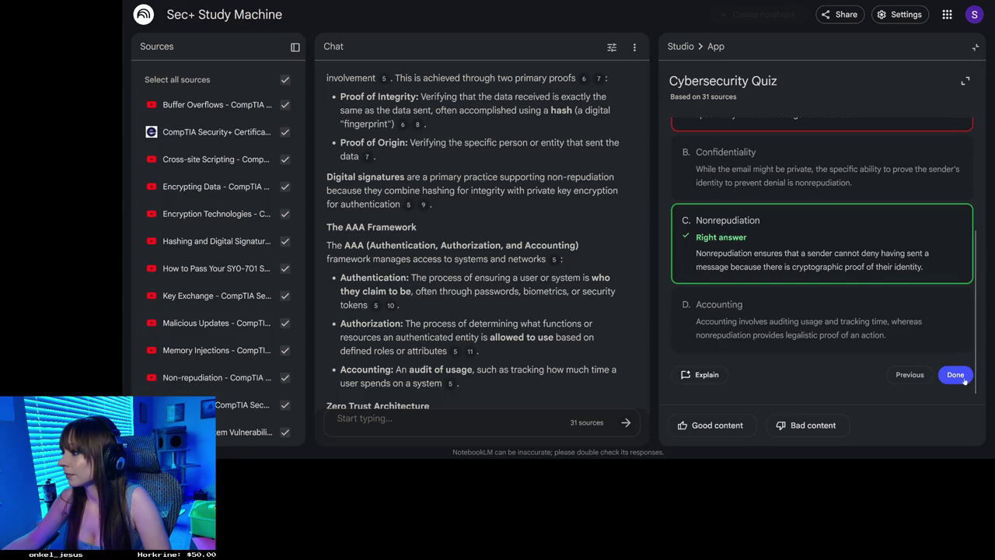
{"action": "left_click", "coordinate": [958, 374]}
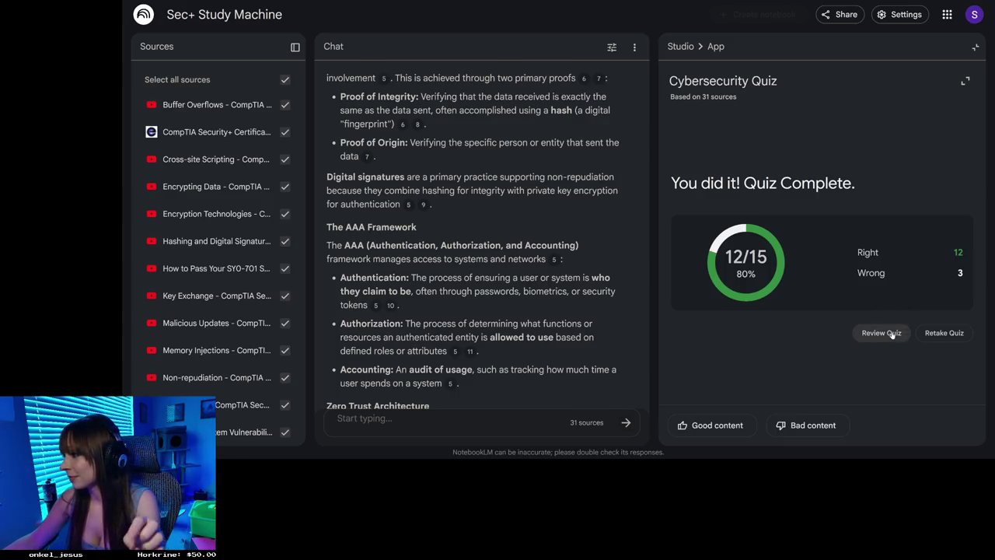
{"action": "left_click", "coordinate": [687, 46]}
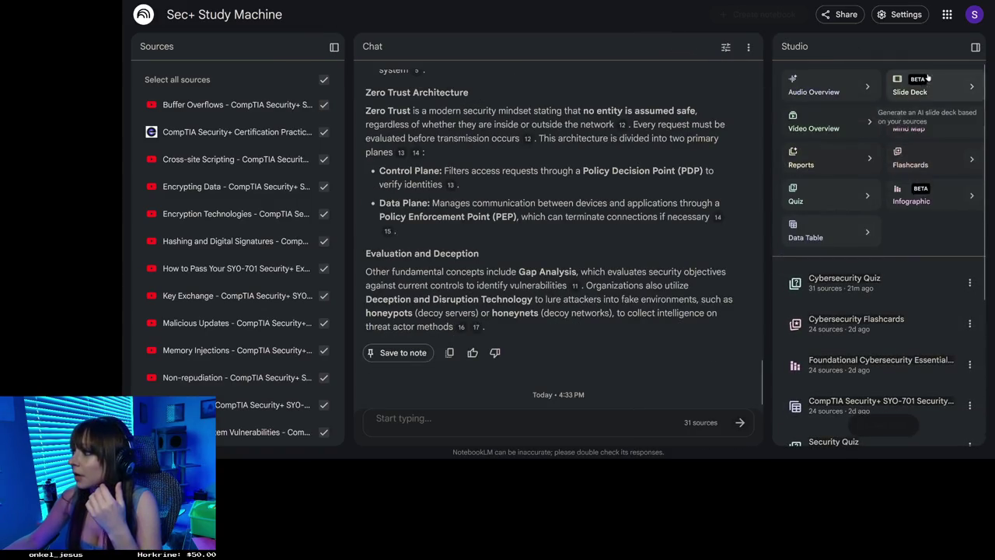
Generate a new Security Flashcards set from the 31 sources, then open a fresh Firefox tab.
{"action": "left_click", "coordinate": [932, 165]}
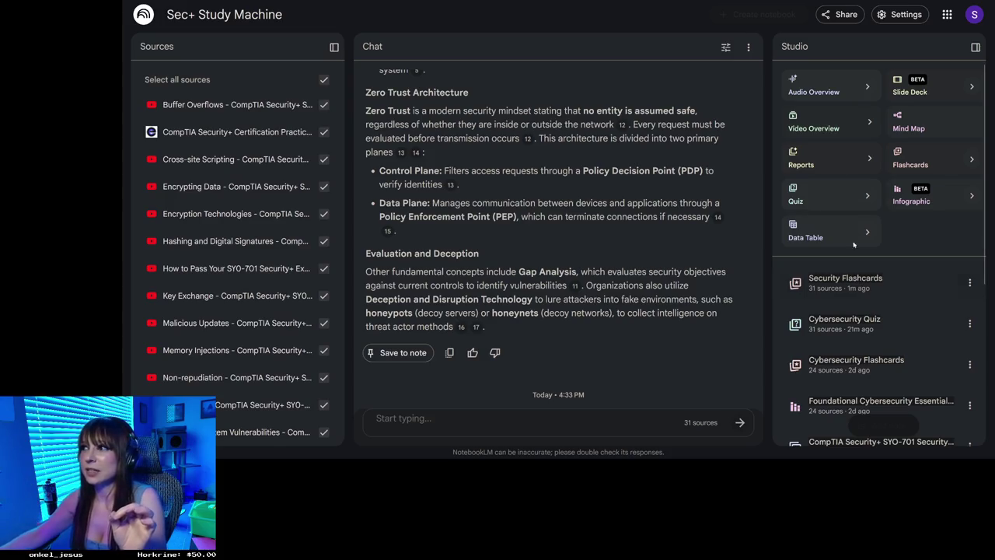
{"action": "key", "text": "ctrl+t"}
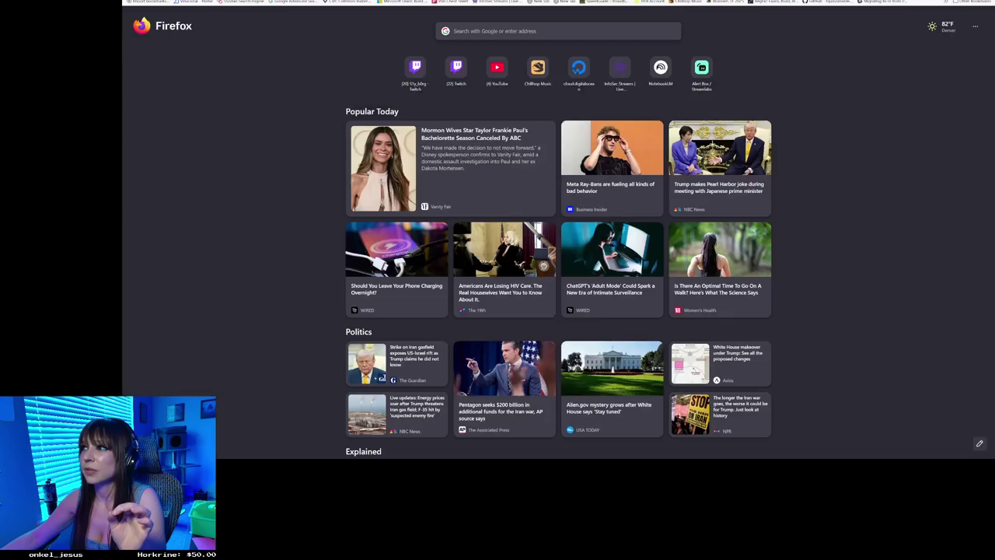
Search Google for 'security+ comptia passing score'.
{"action": "type", "text": "security"}
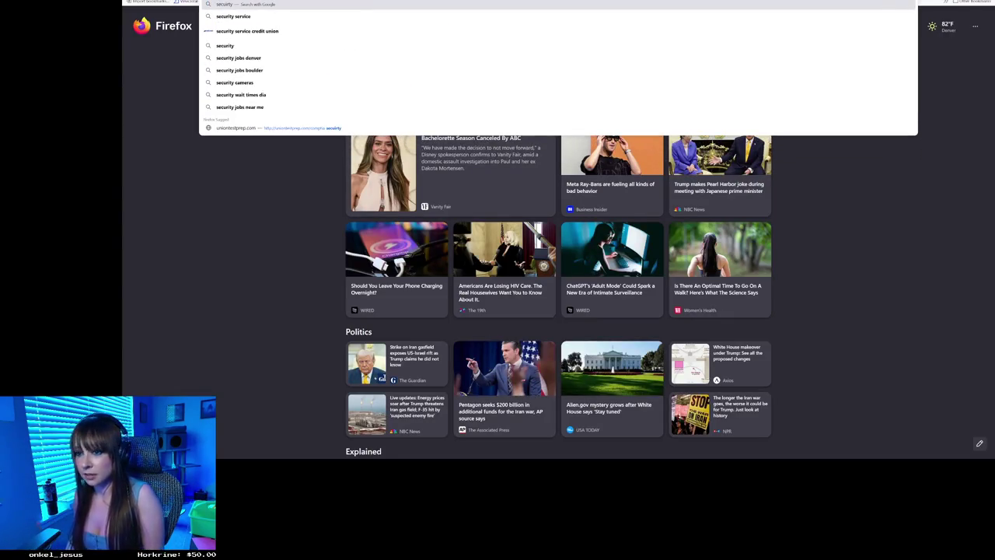
{"action": "type", "text": "+ compt"}
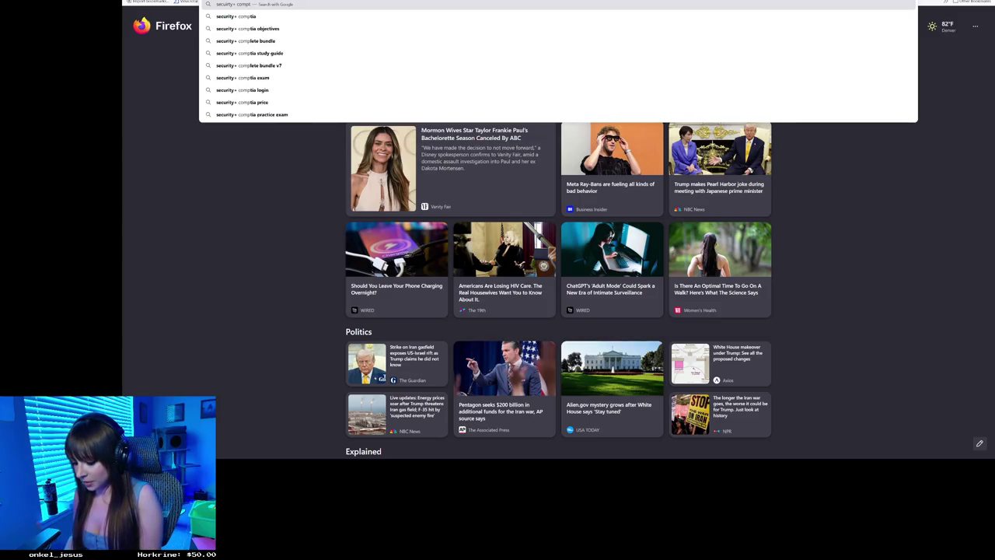
{"action": "type", "text": "ia passing scor"}
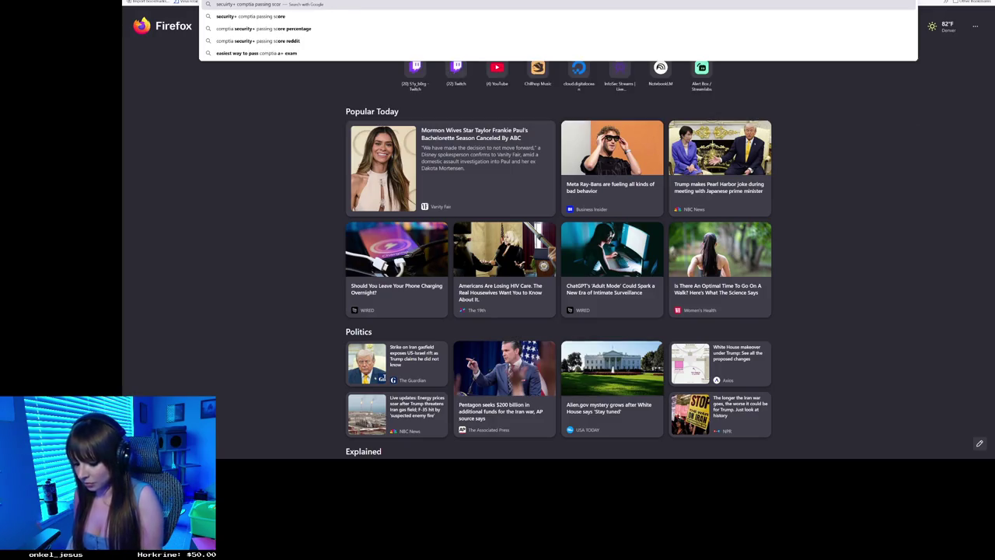
{"action": "type", "text": "e"}
{"action": "key", "text": "Return"}
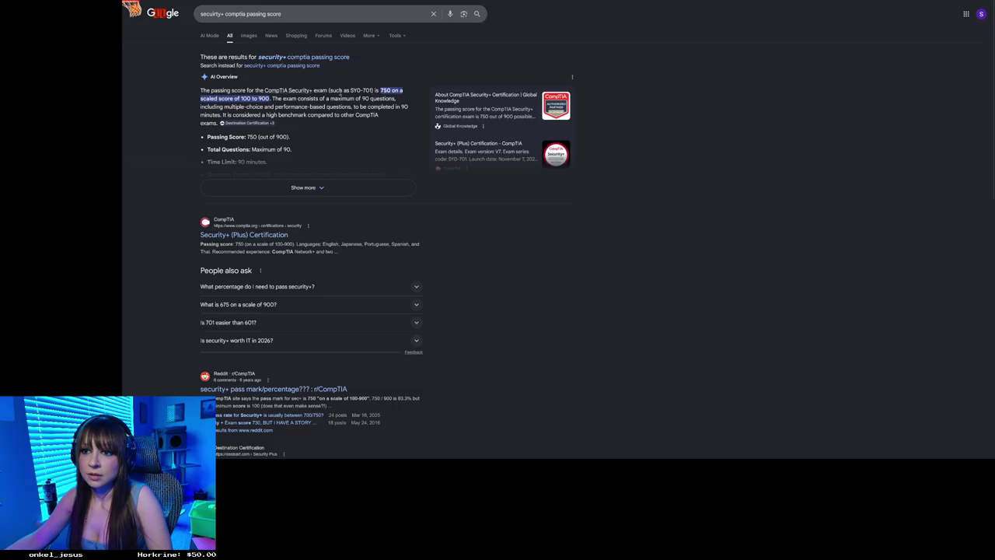
Expand the AI Overview on the 750 passing score, then replace the query with '750 / 900'.
{"action": "left_click", "coordinate": [296, 184]}
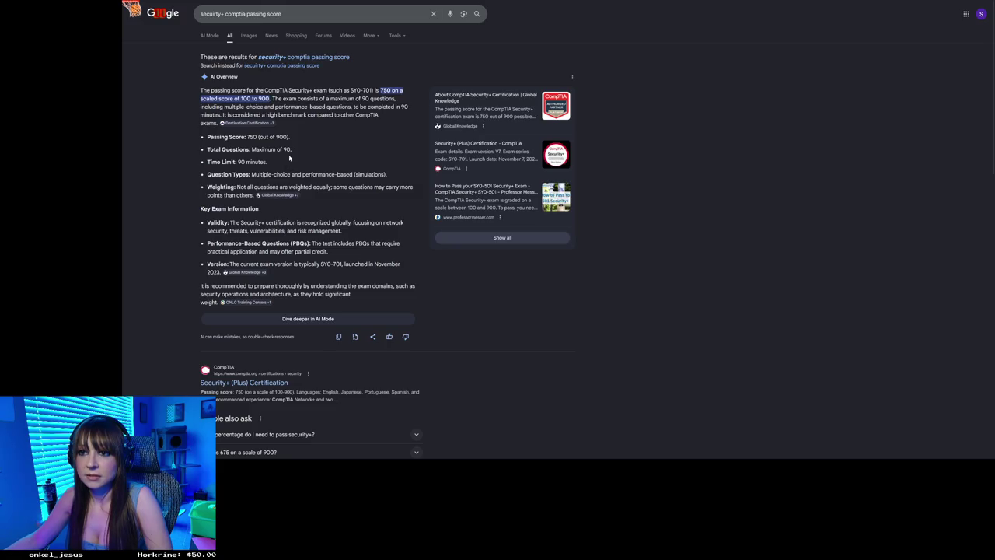
{"action": "left_click", "coordinate": [371, 13]}
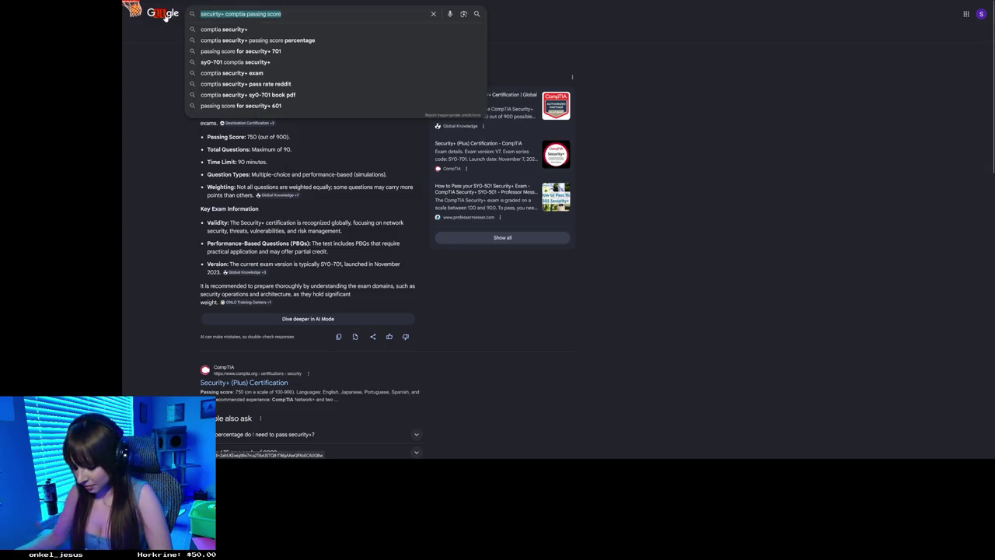
{"action": "key", "text": "ctrl+a"}
{"action": "type", "text": "750"}
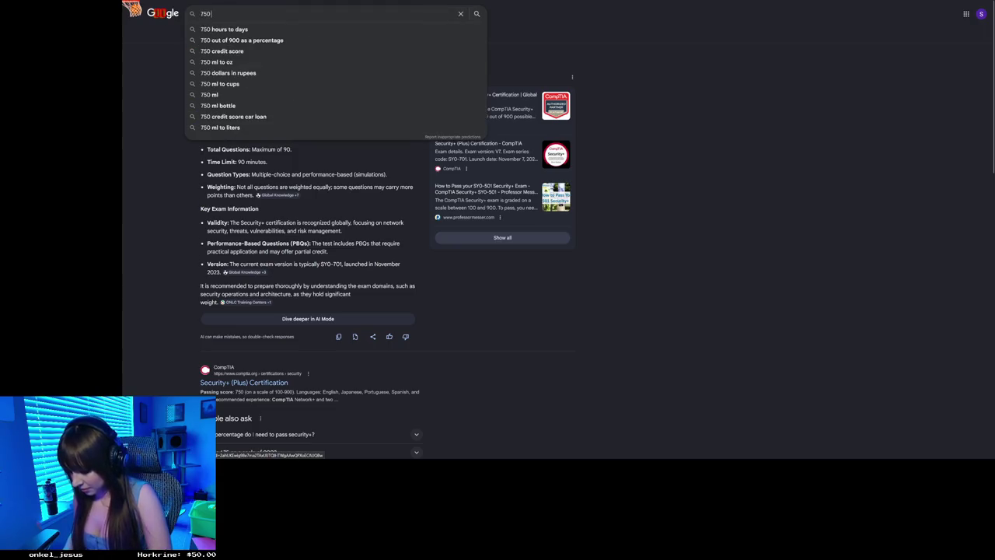
{"action": "type", "text": " / 900"}
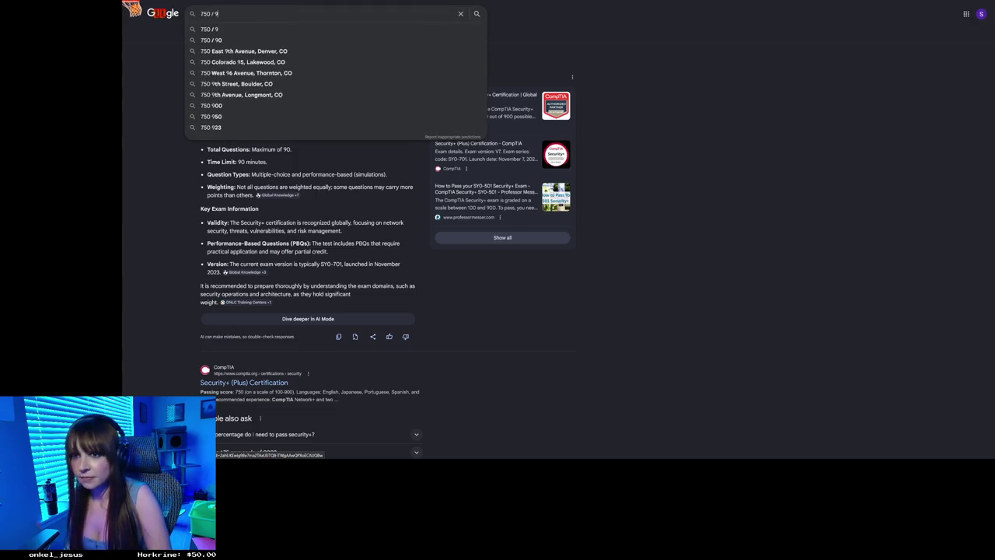
Get Google's result for 750 / 900 (about 0.833), then go back to the NotebookLM flashcards.
{"action": "key", "text": "Return"}
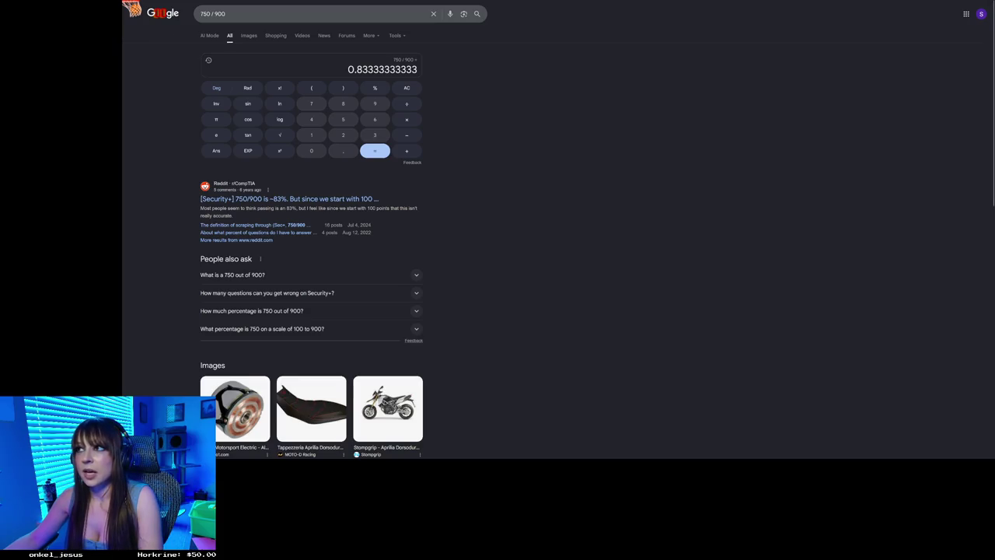
{"action": "key", "text": "ctrl+Tab"}
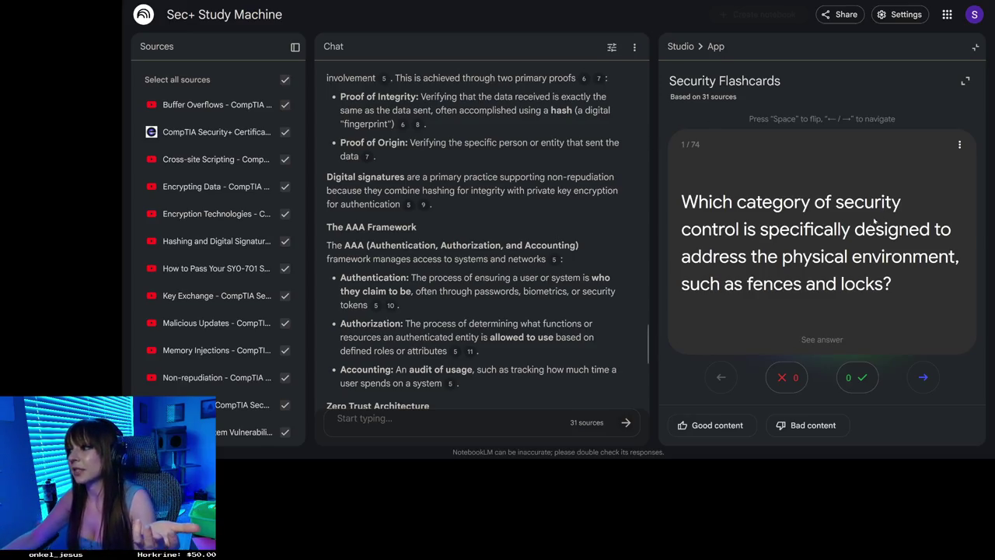
Reveal the answers to cards 1 and 2 of Security Flashcards and advance to card 3.
{"action": "left_click", "coordinate": [841, 238]}
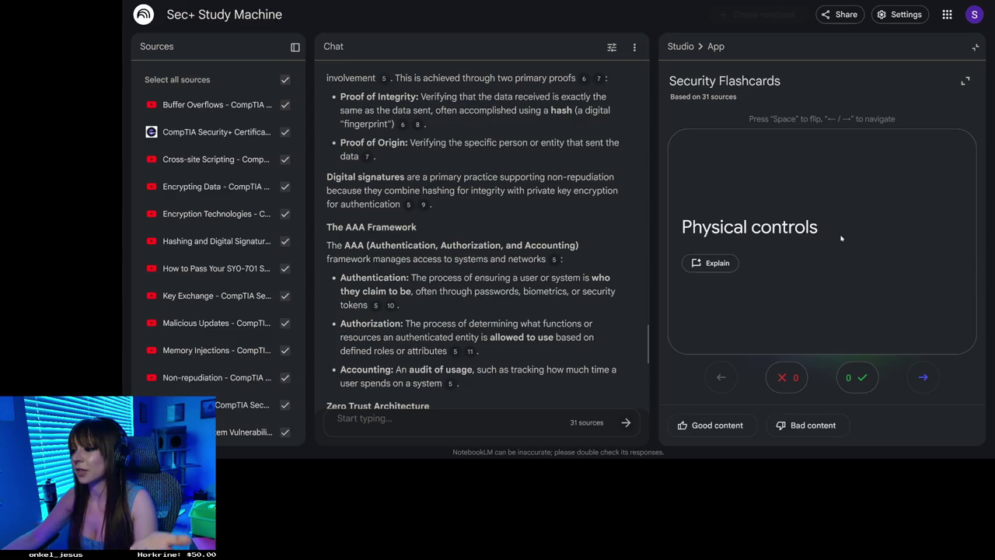
{"action": "left_click", "coordinate": [924, 378]}
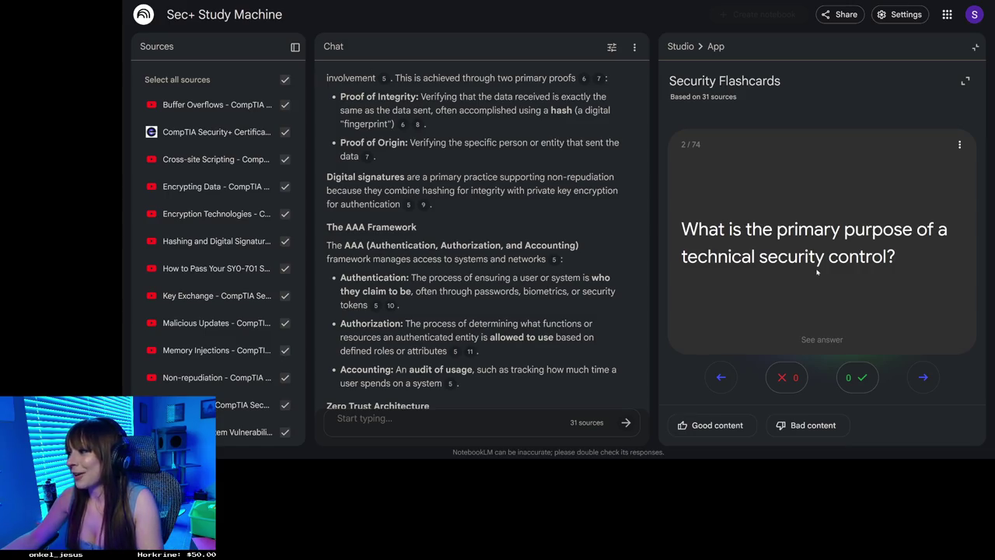
{"action": "left_click", "coordinate": [816, 271]}
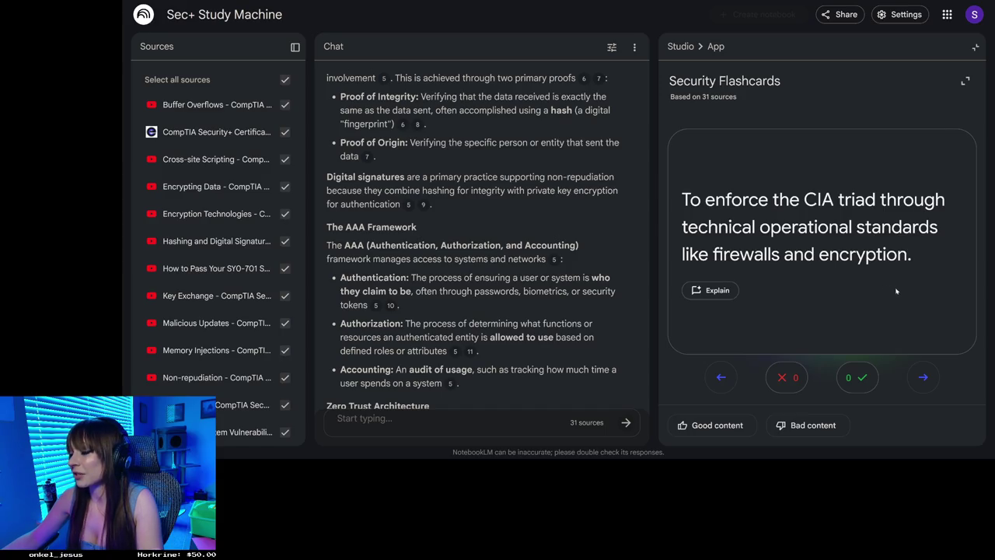
{"action": "left_click", "coordinate": [765, 227]}
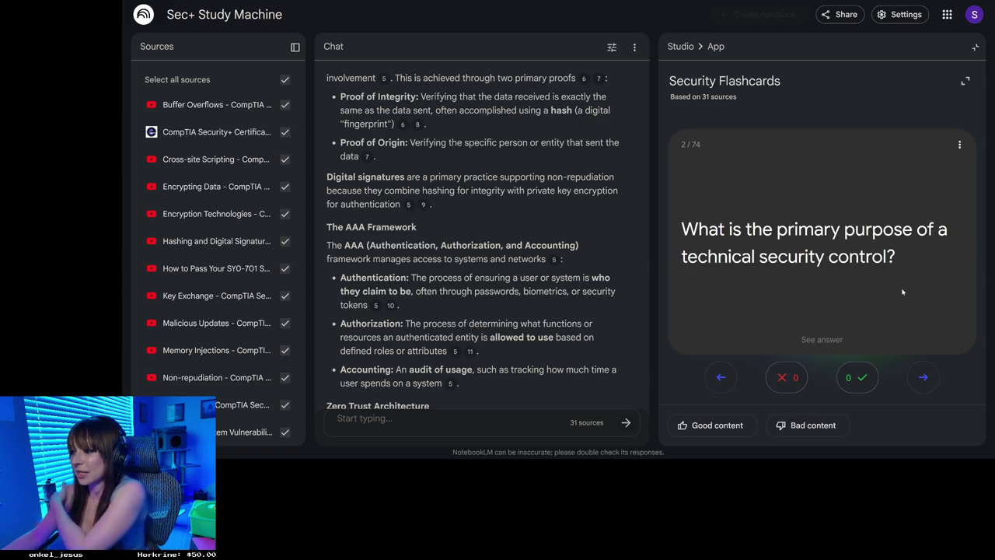
{"action": "left_click", "coordinate": [925, 377]}
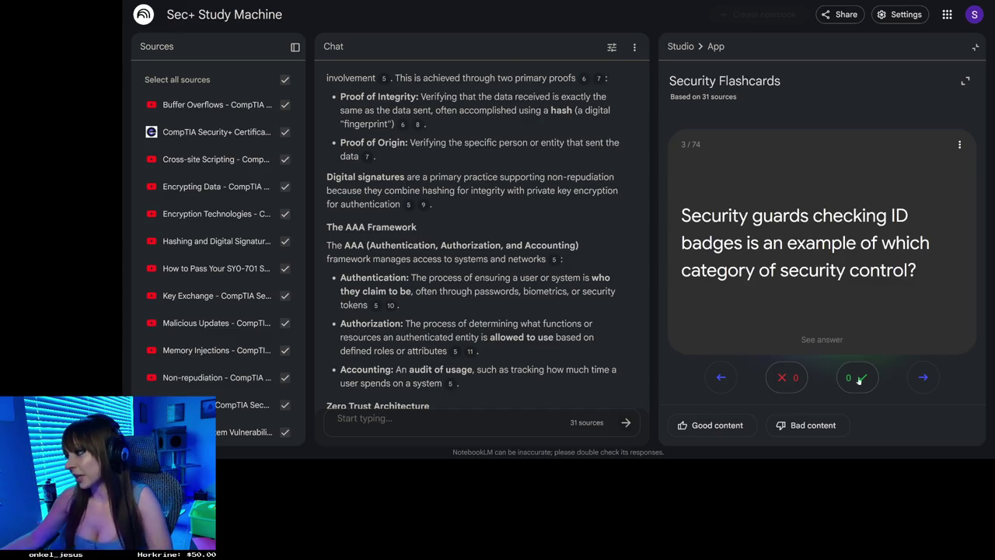
Reveal the answers to cards 3, 4 and 5, ending on 'Preventive control'.
{"action": "left_click", "coordinate": [924, 377]}
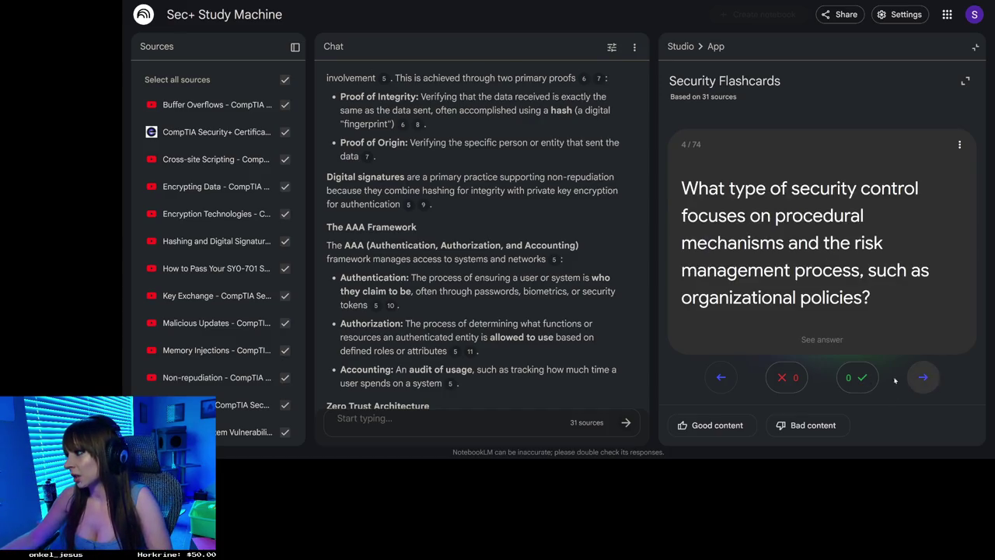
{"action": "left_click", "coordinate": [729, 377]}
{"action": "left_click", "coordinate": [783, 284]}
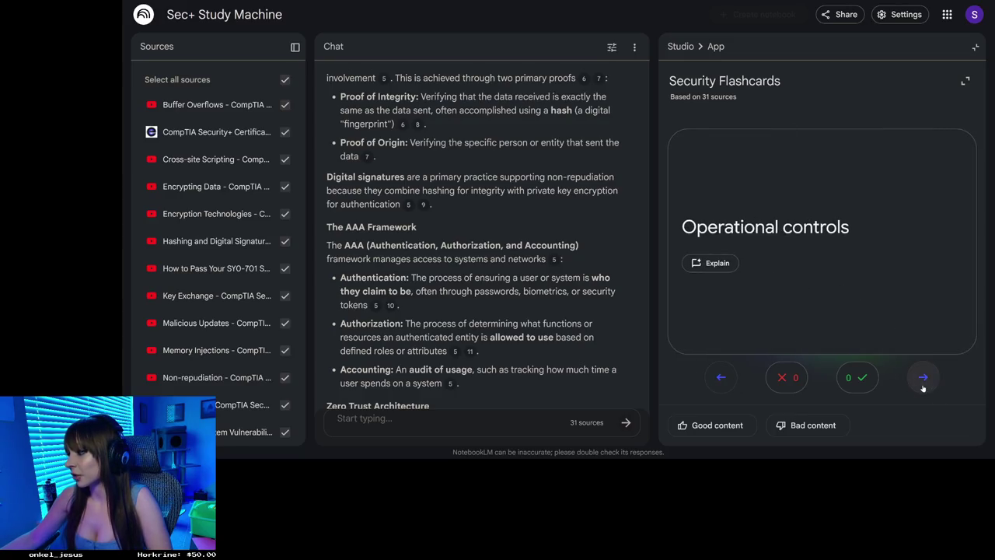
{"action": "left_click", "coordinate": [922, 378]}
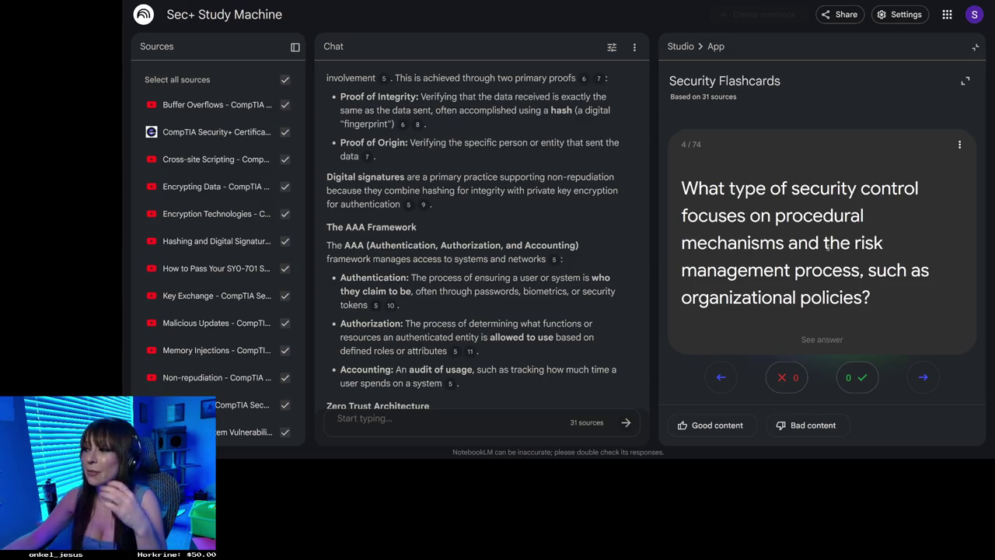
{"action": "left_click", "coordinate": [827, 244]}
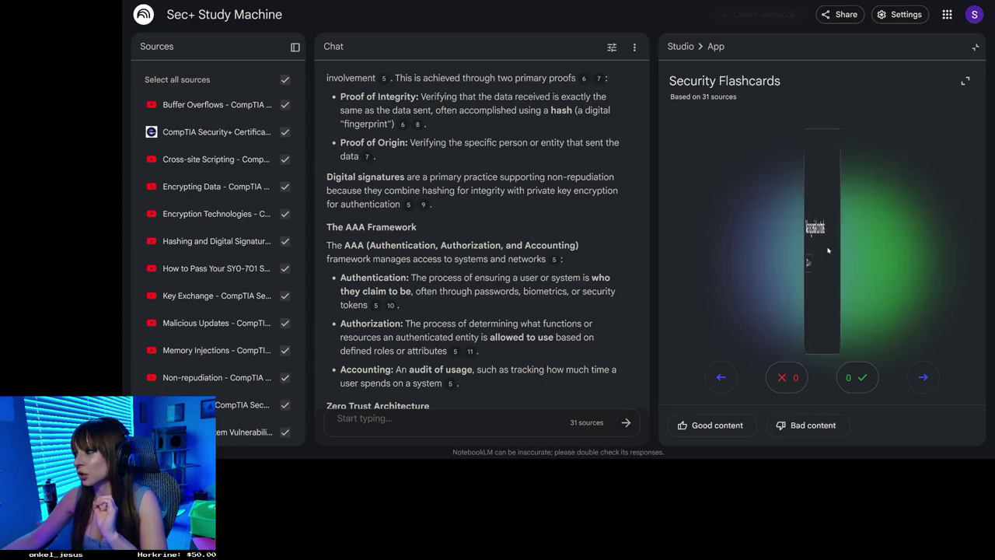
{"action": "left_click", "coordinate": [917, 378]}
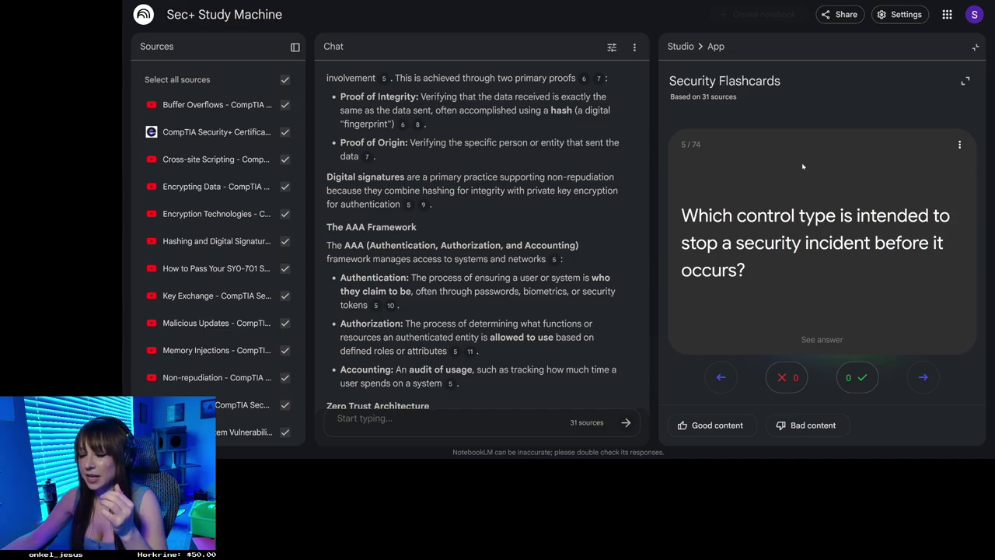
{"action": "left_click", "coordinate": [807, 239]}
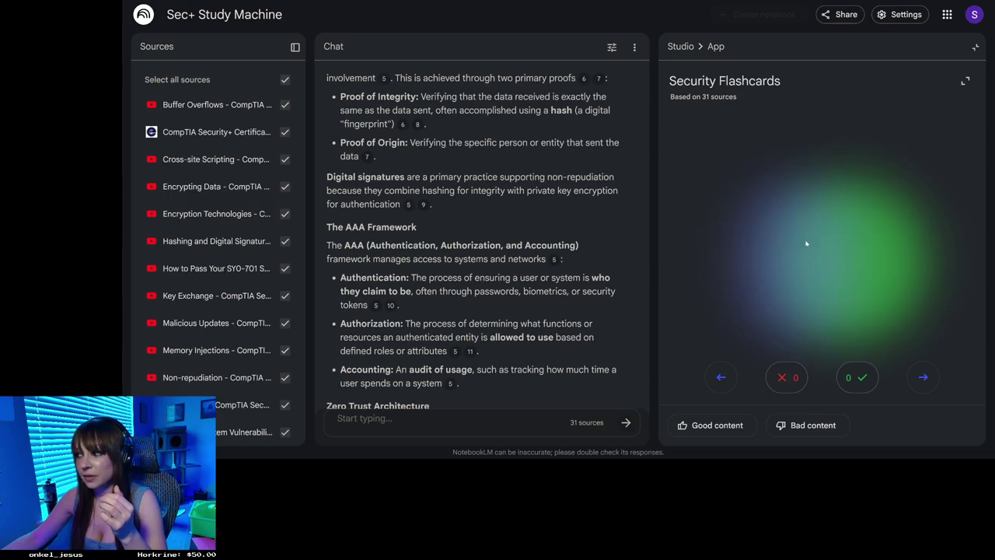
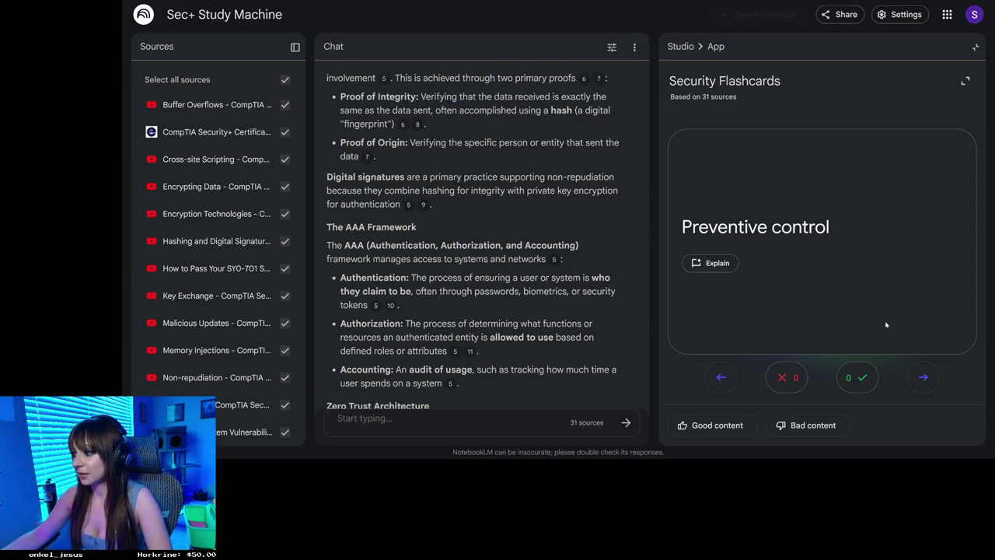
Advance to card 6, reveal its deterrent-control answer, then move on to card 7.
{"action": "left_click", "coordinate": [925, 378]}
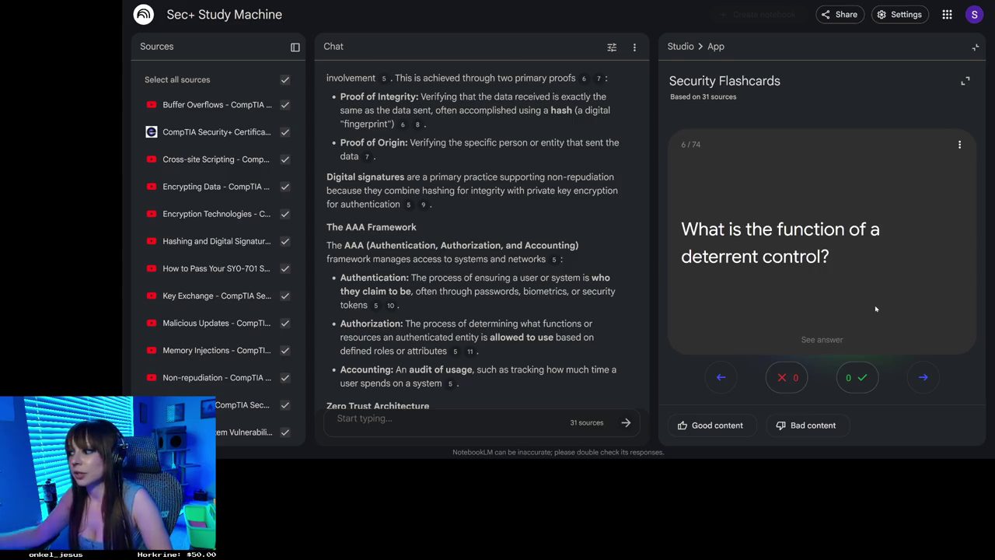
{"action": "left_click", "coordinate": [854, 293]}
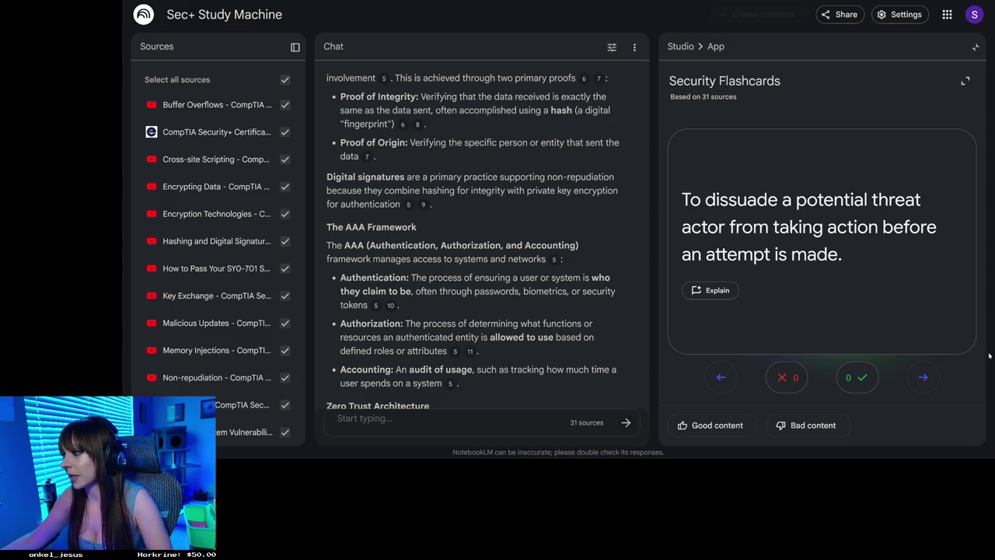
{"action": "left_click", "coordinate": [920, 378]}
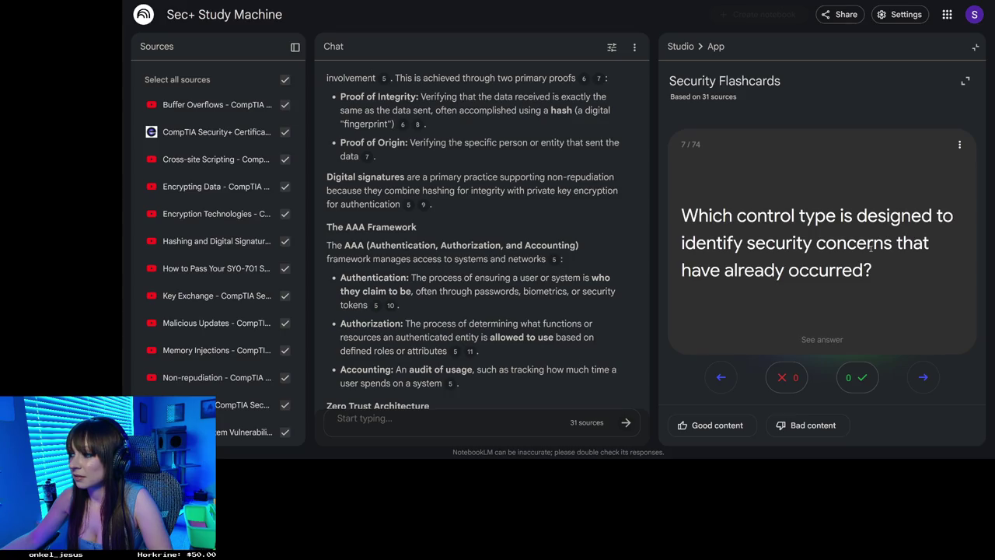
Flip card 7 to show Detective control, then advance to card 8 and reveal Corrective control.
{"action": "left_click", "coordinate": [870, 246]}
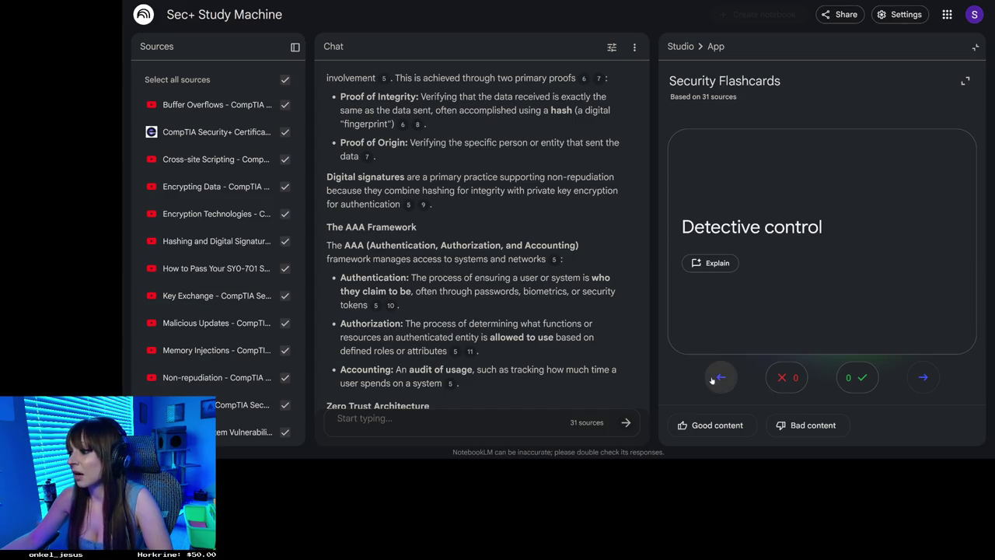
{"action": "left_click", "coordinate": [918, 377]}
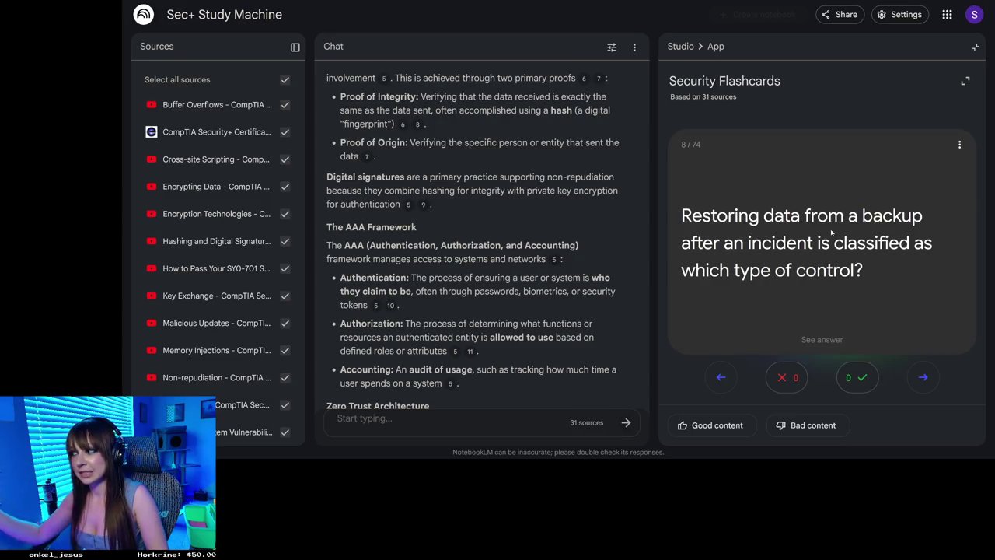
{"action": "left_click", "coordinate": [831, 232]}
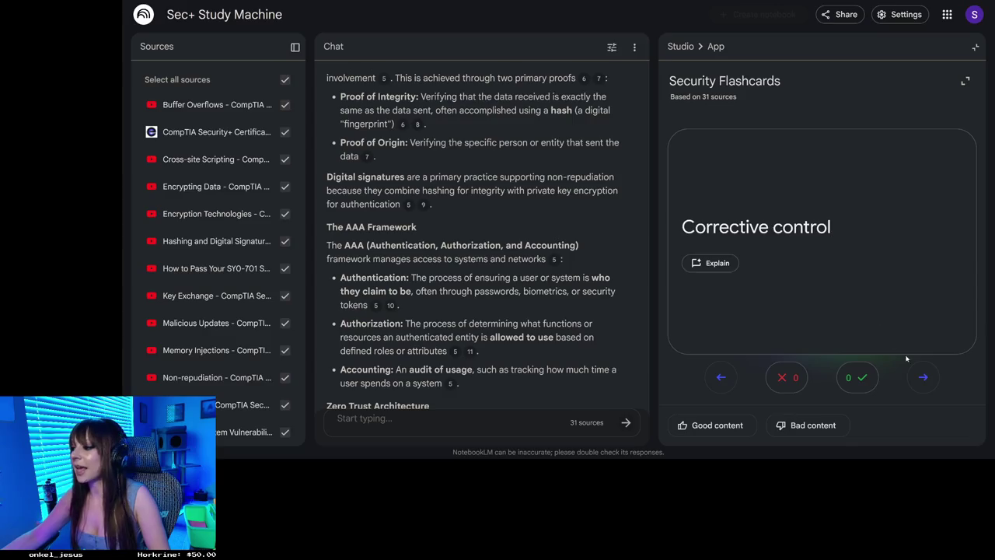
Read card 9's compensating-control answer, then advance past card 10 to card 11's CIA triad question.
{"action": "left_click", "coordinate": [925, 378]}
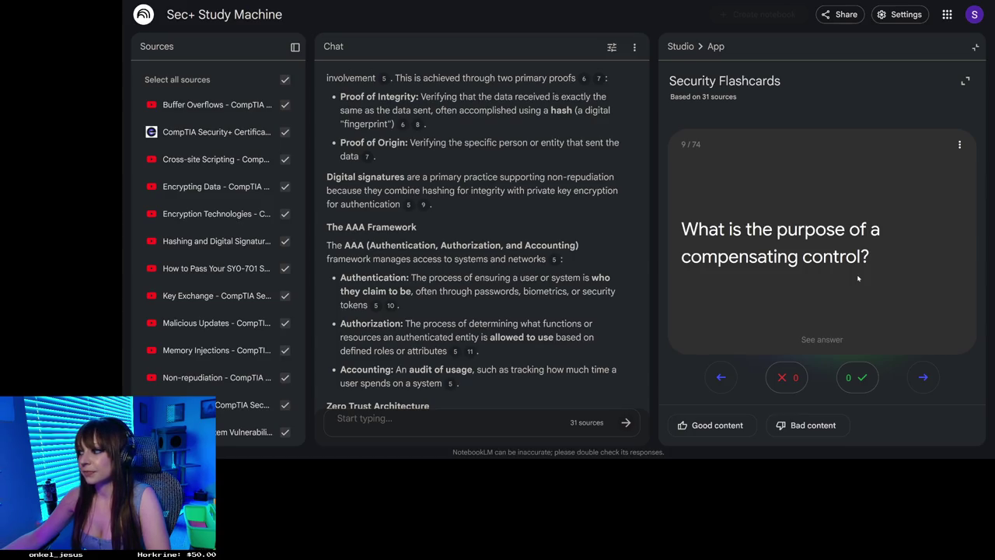
{"action": "left_click", "coordinate": [858, 278]}
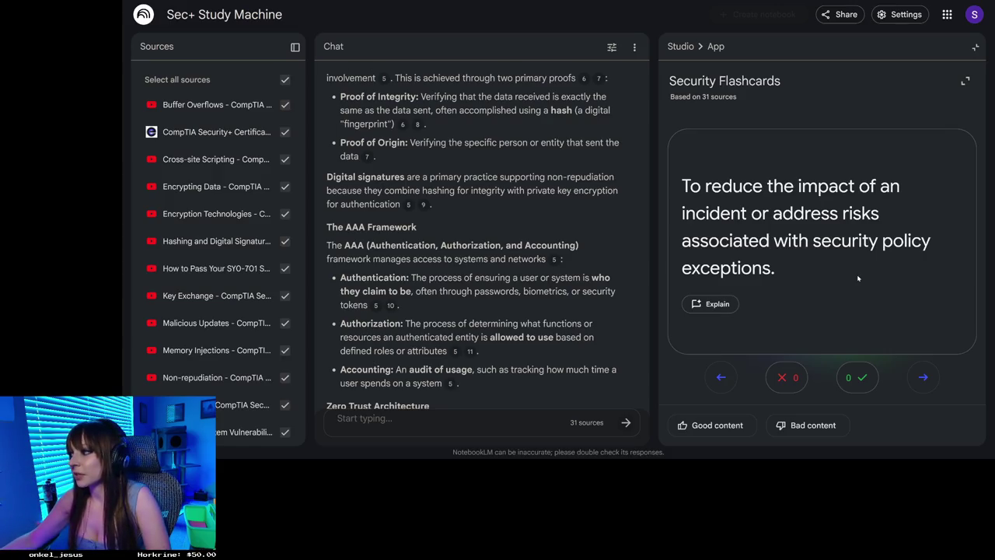
{"action": "left_click", "coordinate": [923, 377]}
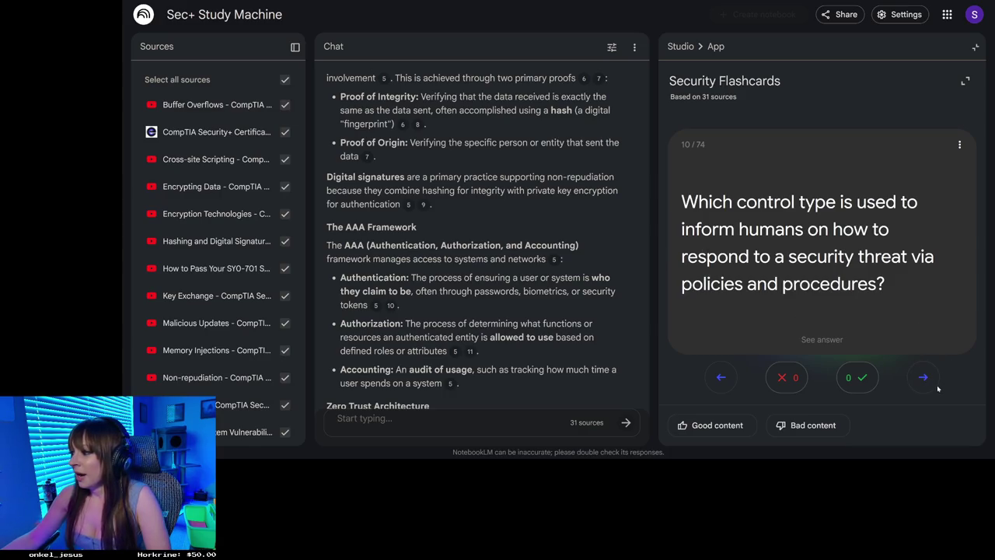
{"action": "left_click", "coordinate": [928, 379]}
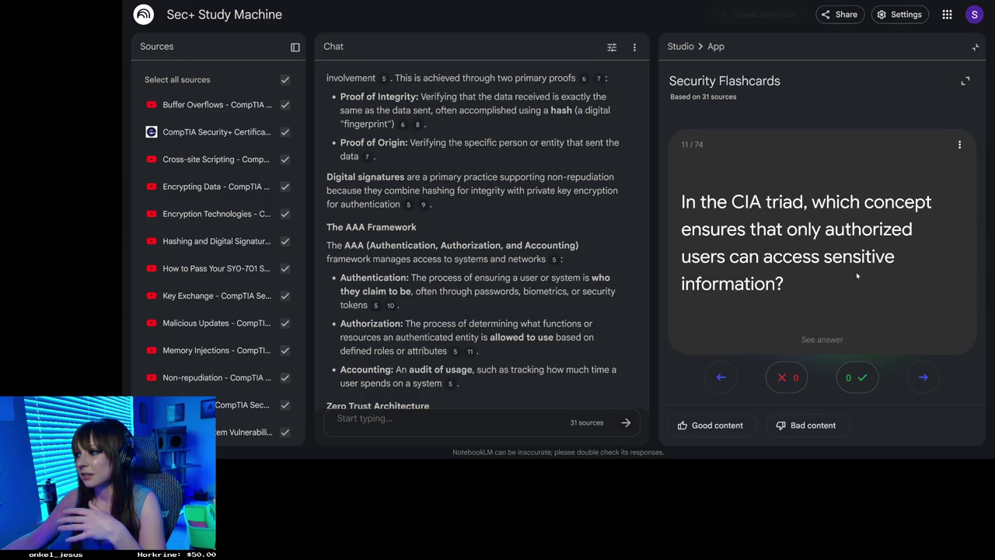
Reveal Confidentiality on card 11, go to card 12, and flip its integrity question.
{"action": "left_click", "coordinate": [835, 267]}
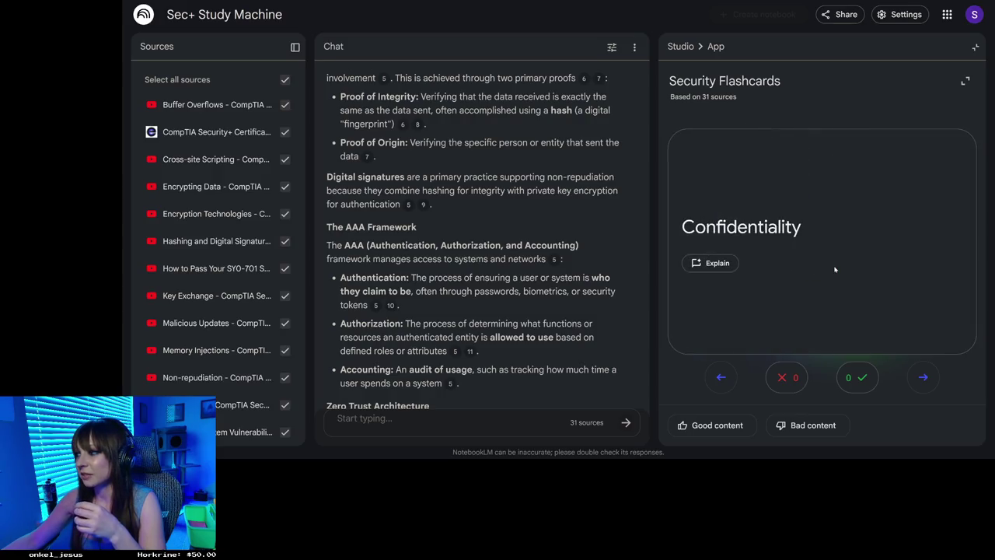
{"action": "left_click", "coordinate": [926, 380]}
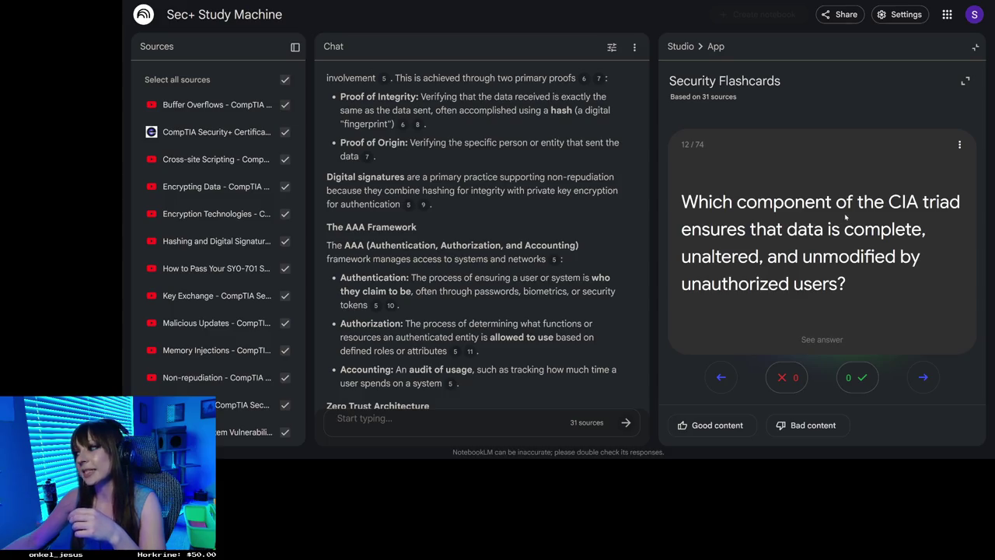
{"action": "left_click", "coordinate": [835, 273]}
Advance from the Integrity answer to card 13's Availability question.
{"action": "left_click", "coordinate": [923, 376]}
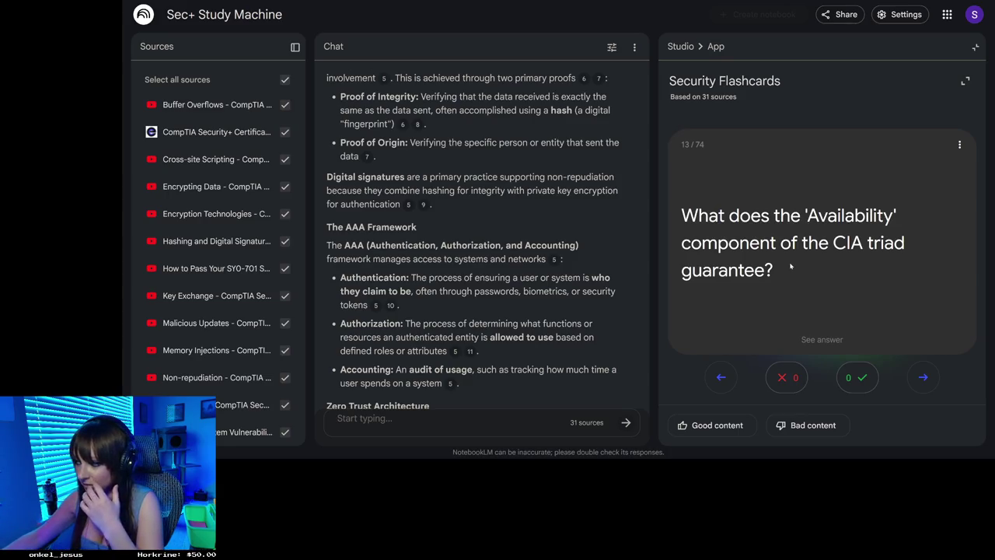
Flip card 13 to read the Availability answer, then go to card 14 on proving actions with digital evidence.
{"action": "left_click", "coordinate": [820, 279]}
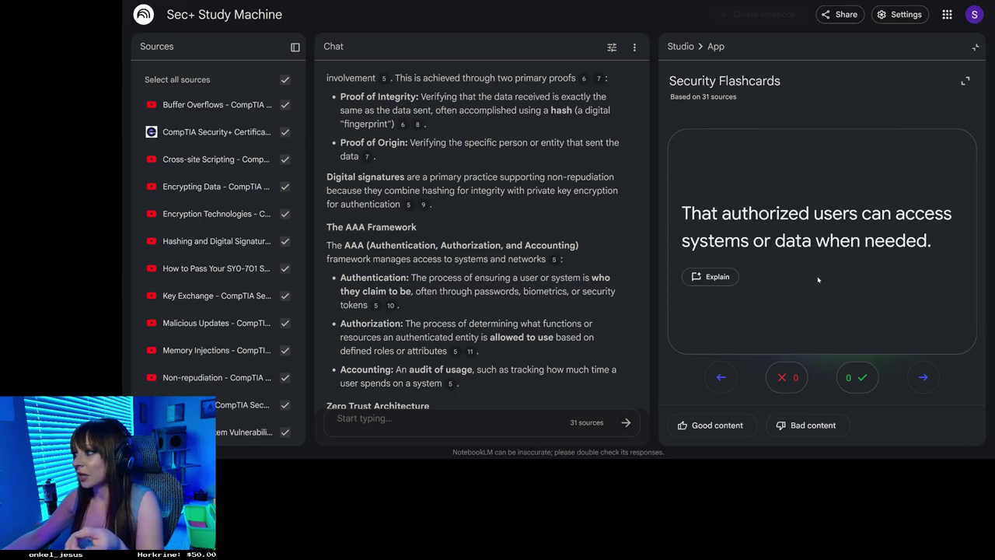
{"action": "left_click", "coordinate": [925, 377]}
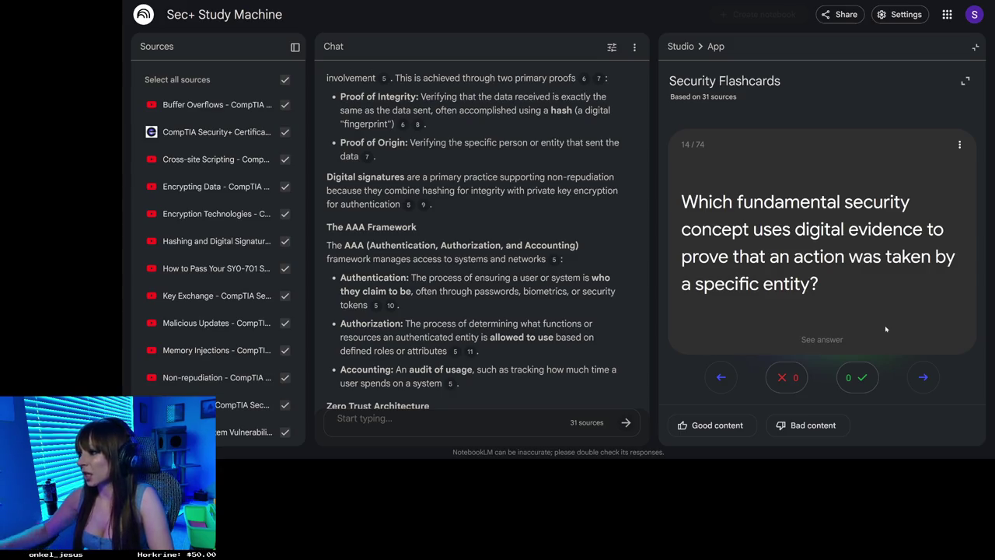
{"action": "left_click", "coordinate": [833, 288]}
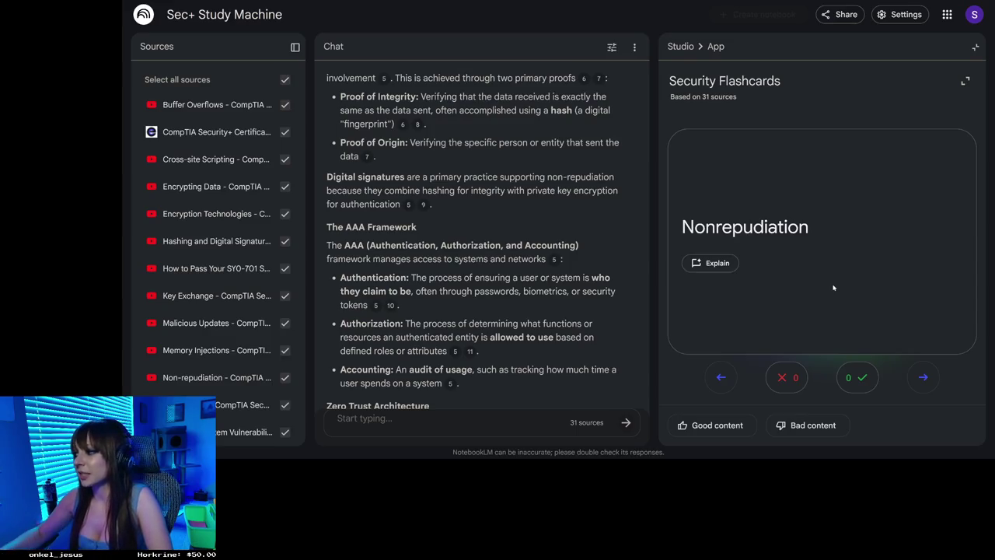
{"action": "left_click", "coordinate": [844, 285]}
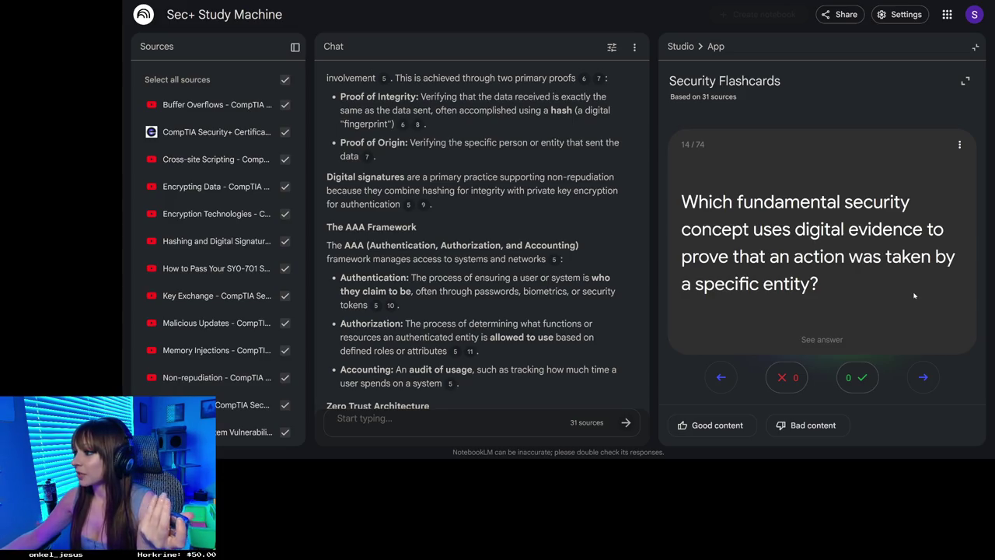
{"action": "left_click", "coordinate": [914, 296]}
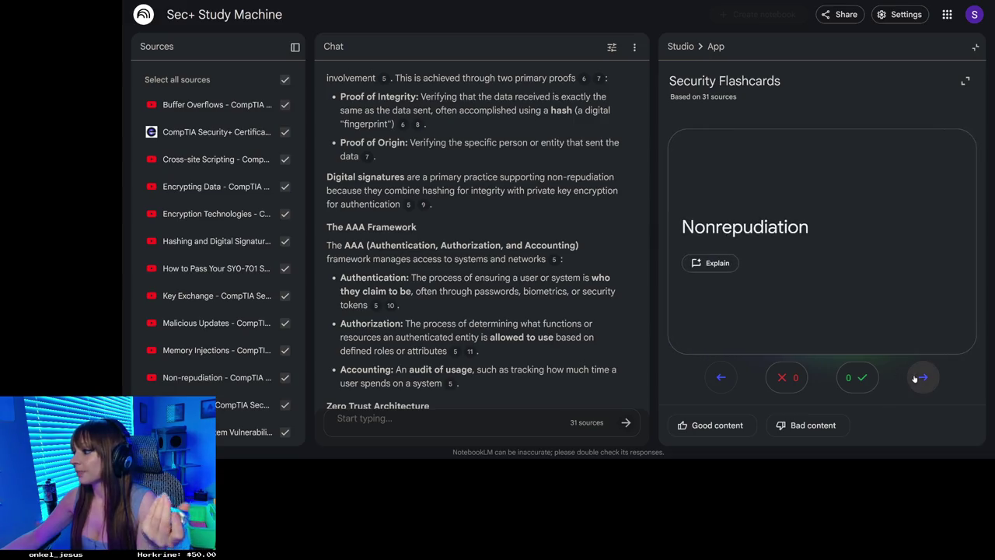
Go to card 15 and reveal that Accounting means auditing a system or user's usage.
{"action": "left_click", "coordinate": [915, 378]}
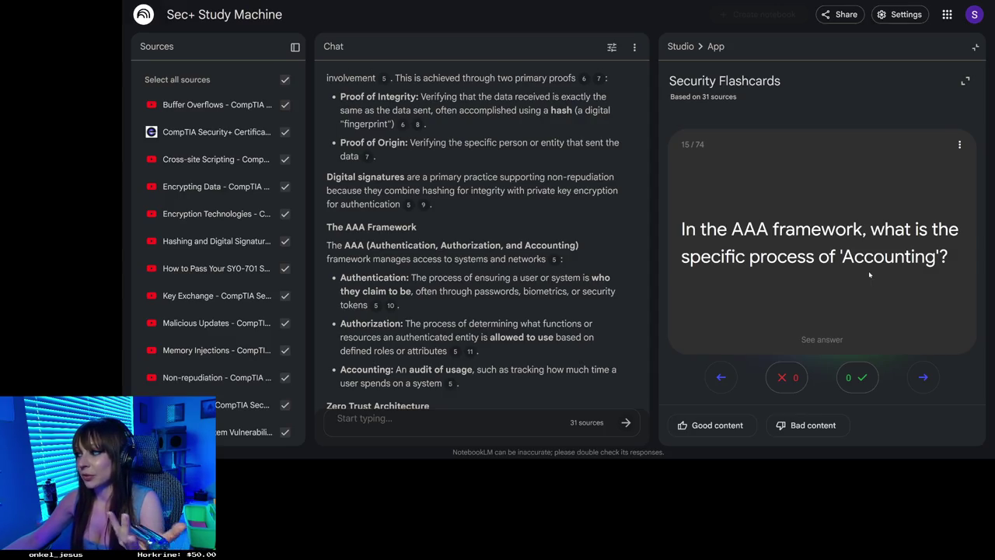
{"action": "left_click", "coordinate": [892, 297]}
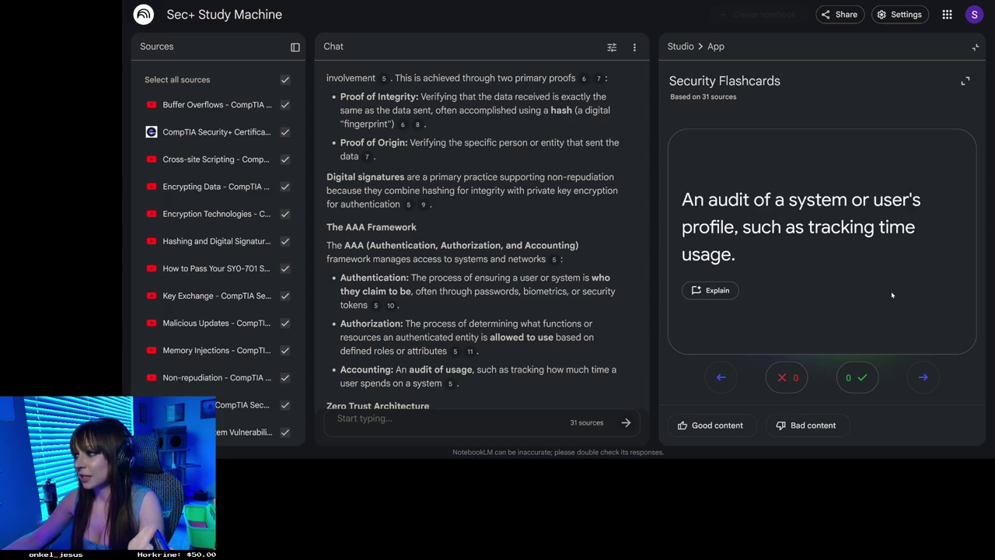
Advance from the Accounting answer to card 16's Authentication definition question.
{"action": "left_click", "coordinate": [923, 379]}
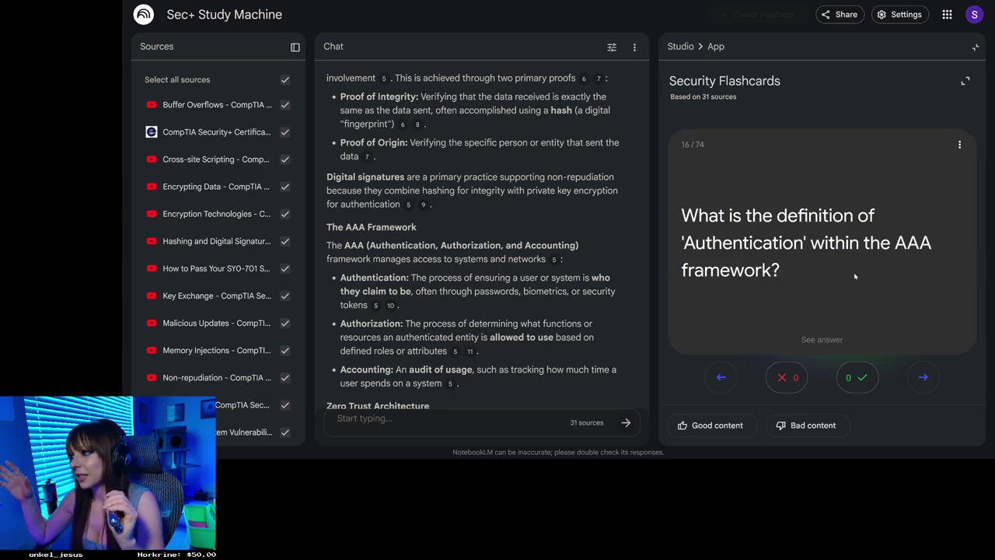
Flip the Authentication card, then advance to card 17 about assuming no network entity is safe.
{"action": "left_click", "coordinate": [854, 276]}
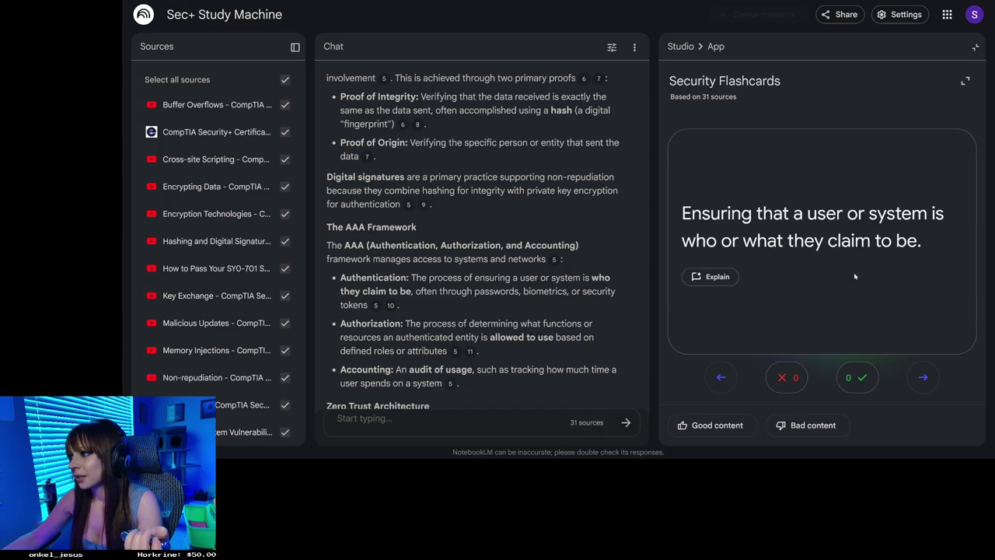
{"action": "left_click", "coordinate": [922, 378]}
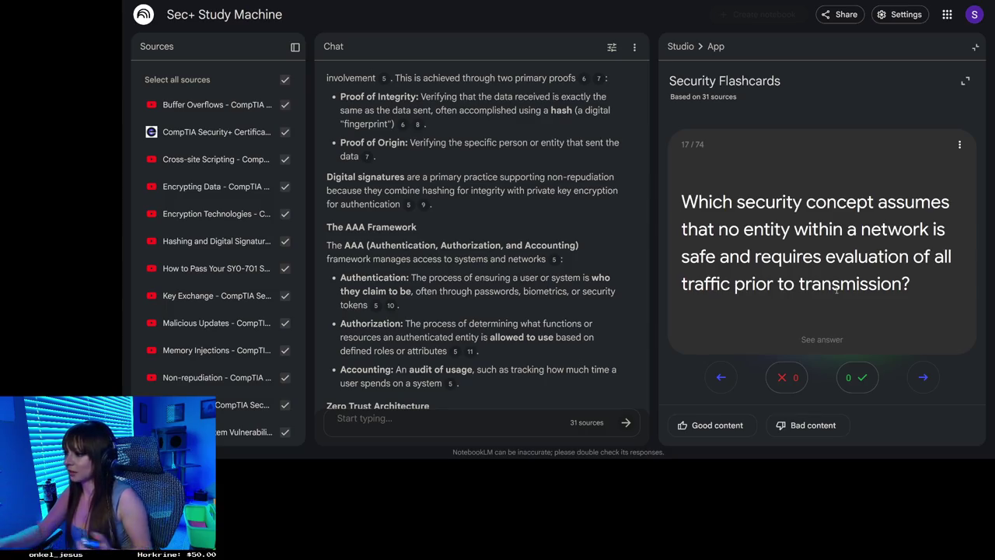
Flip card 17, which asks which concept assumes no network entity is safe, to see its answer.
{"action": "left_click", "coordinate": [872, 286]}
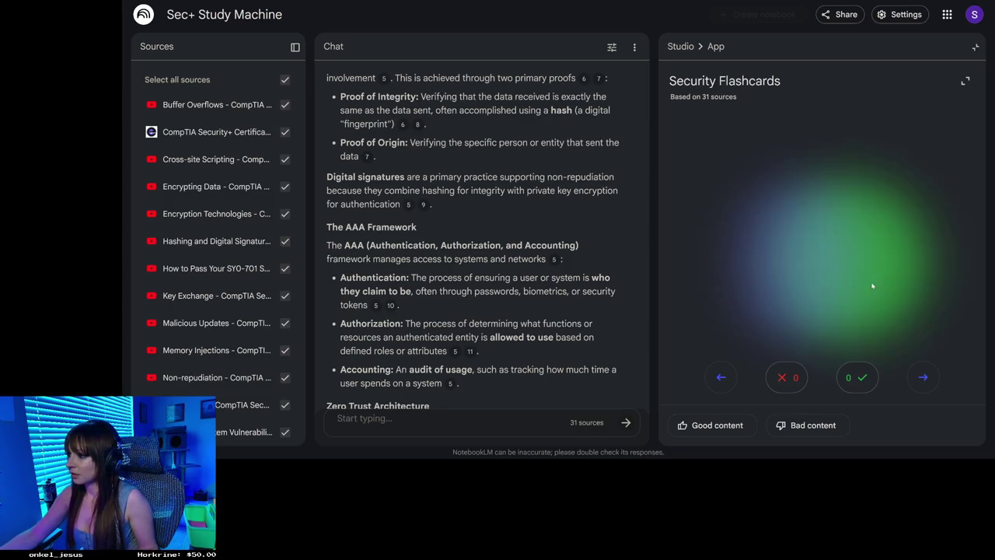
Advance to card 18 of 74, the Policy Decision Point question in Zero Trust Architecture.
{"action": "left_click", "coordinate": [924, 378]}
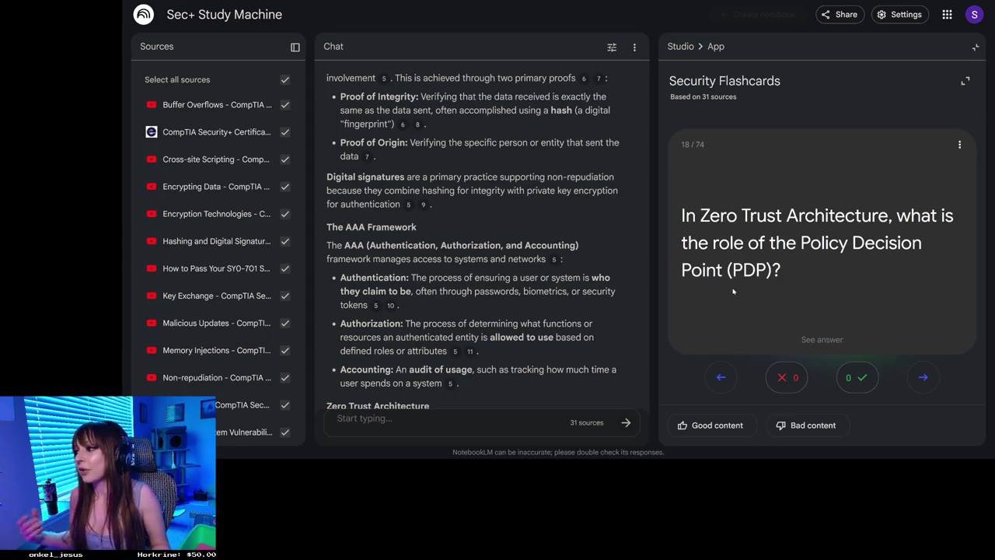
Flip card 18 to reveal: verify the identity used to access resources within the control plane.
{"action": "left_click", "coordinate": [788, 261]}
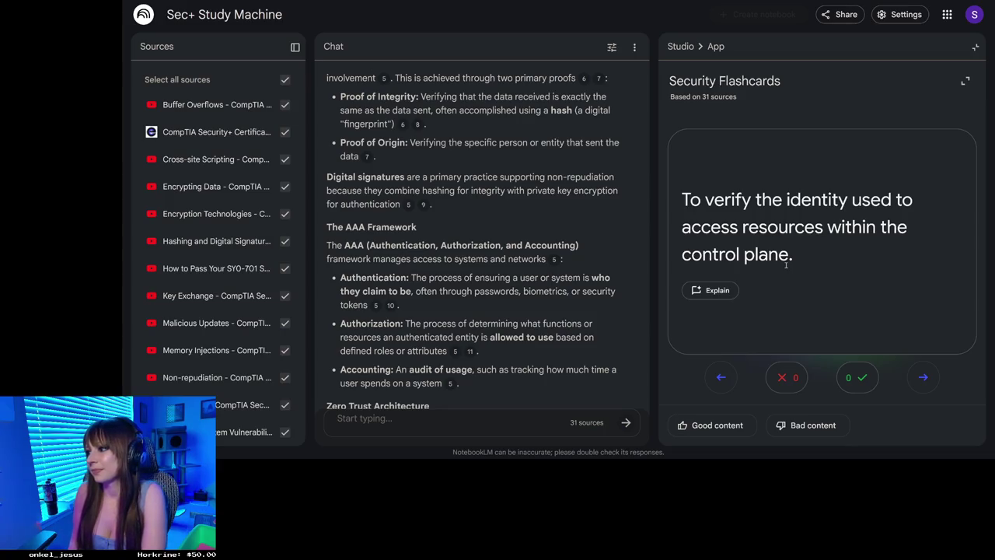
Request a chat explanation of the Policy Decision Point as the Control Plane's decision-making brain.
{"action": "left_click", "coordinate": [711, 291]}
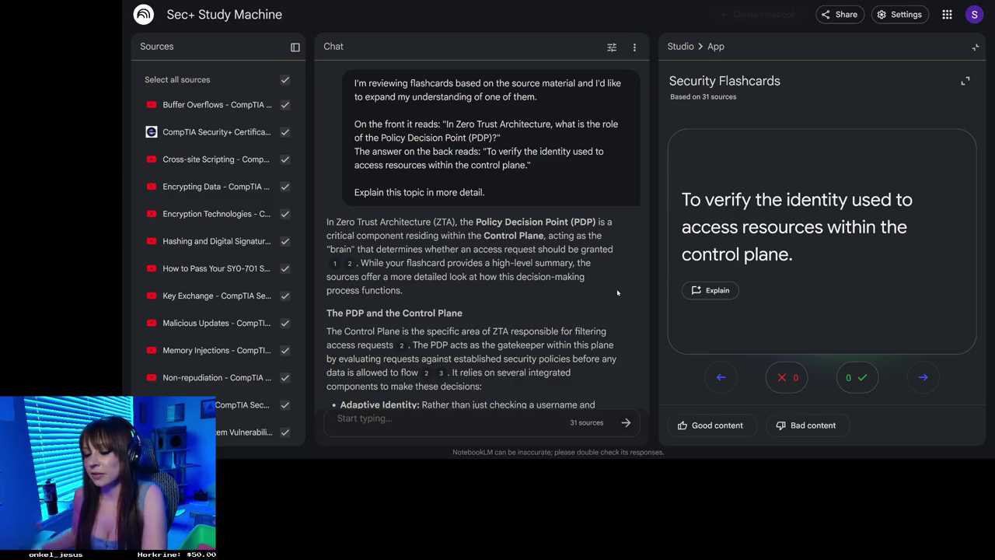
{"action": "scroll", "coordinate": [617, 292], "scroll_direction": "down", "scroll_amount": 3}
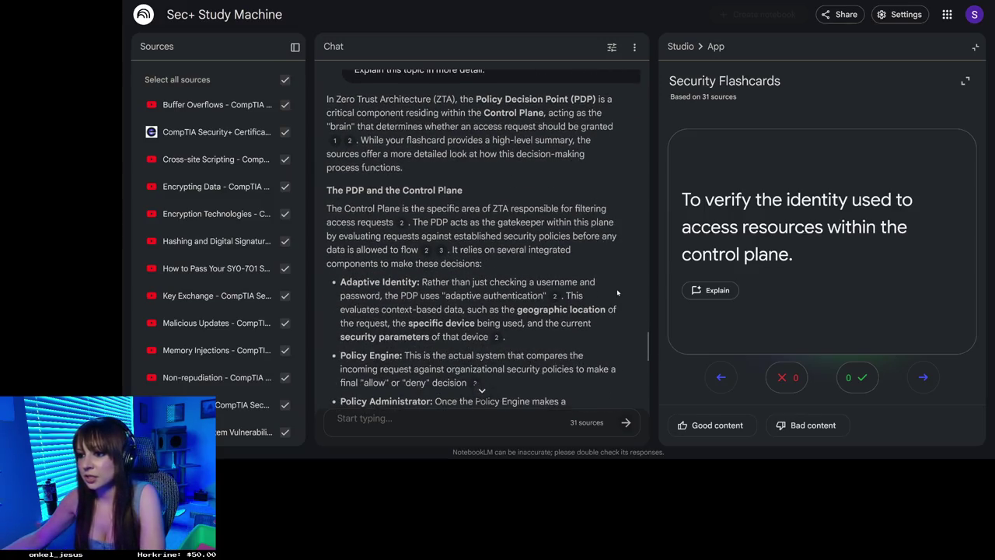
{"action": "scroll", "coordinate": [617, 293], "scroll_direction": "down", "scroll_amount": 2}
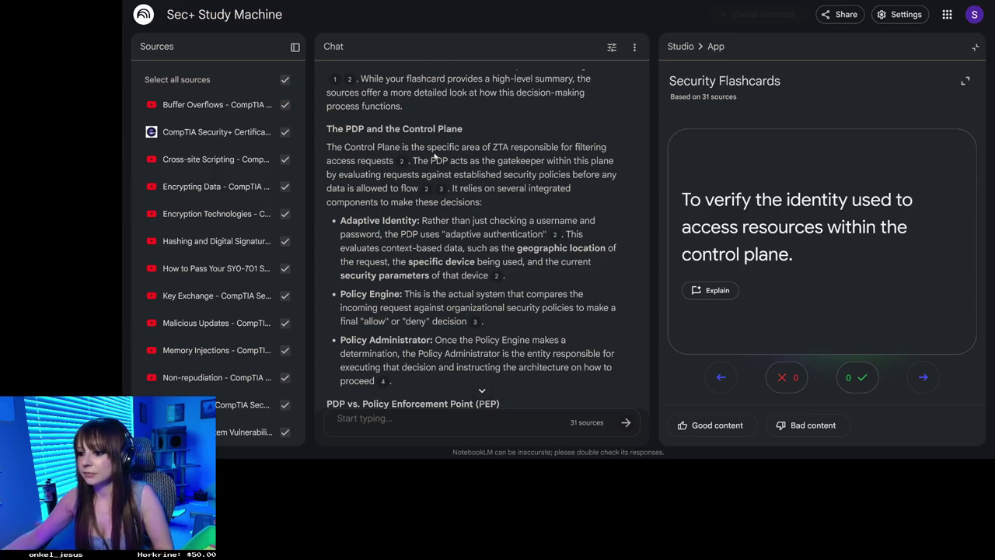
{"action": "scroll", "coordinate": [426, 392], "scroll_direction": "down", "scroll_amount": 2}
Finish reading the chat answer, then advance to card 19 on context-based authentication.
{"action": "scroll", "coordinate": [426, 391], "scroll_direction": "down", "scroll_amount": 5}
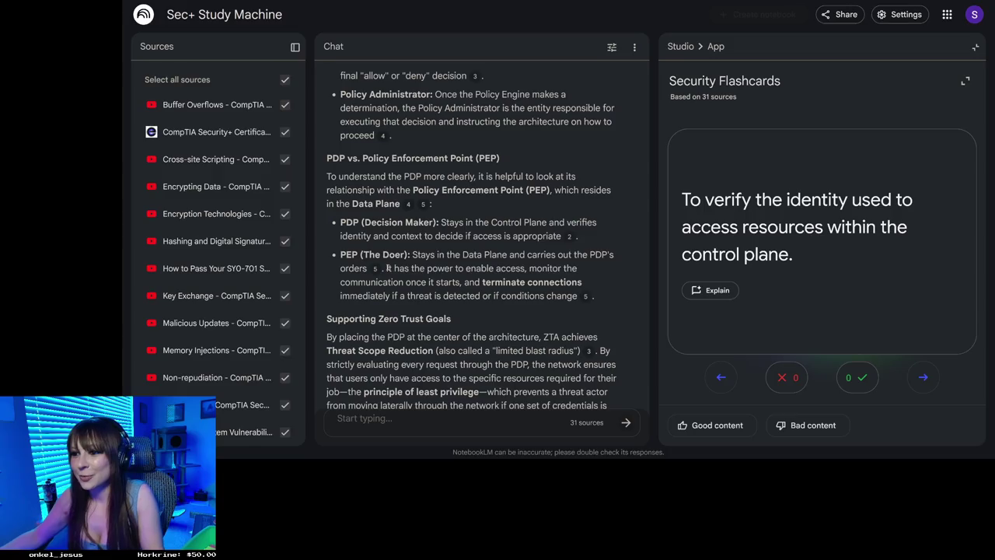
{"action": "scroll", "coordinate": [464, 314], "scroll_direction": "down", "scroll_amount": 2}
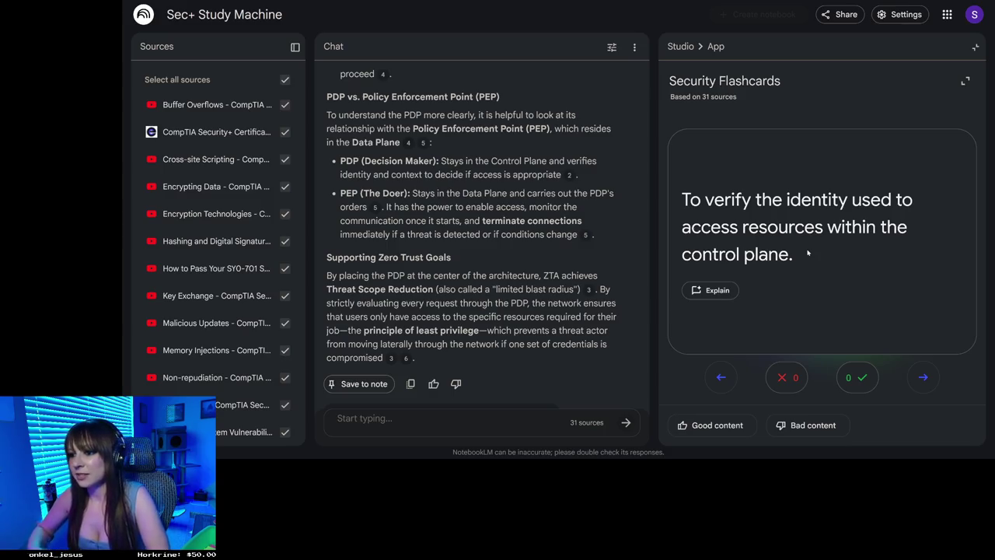
{"action": "left_click", "coordinate": [922, 379]}
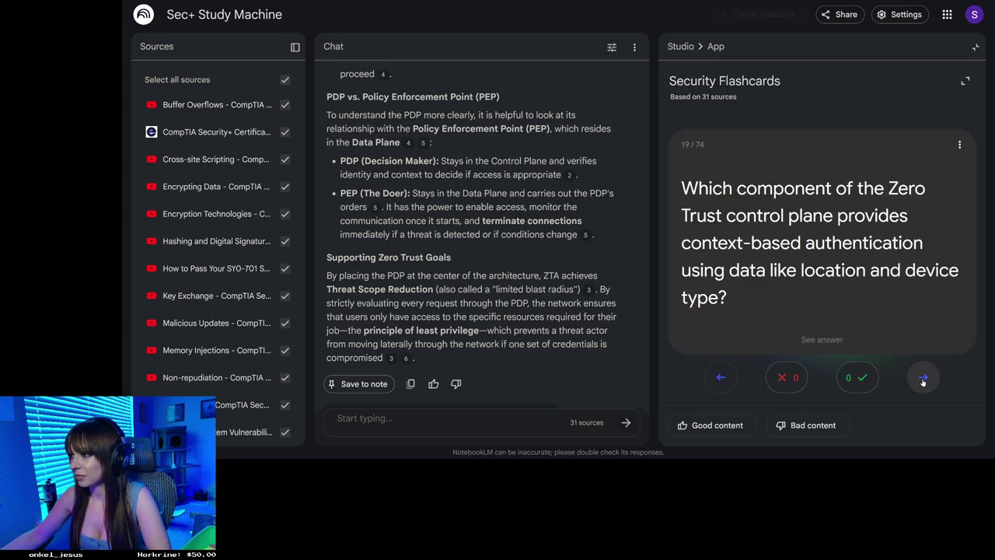
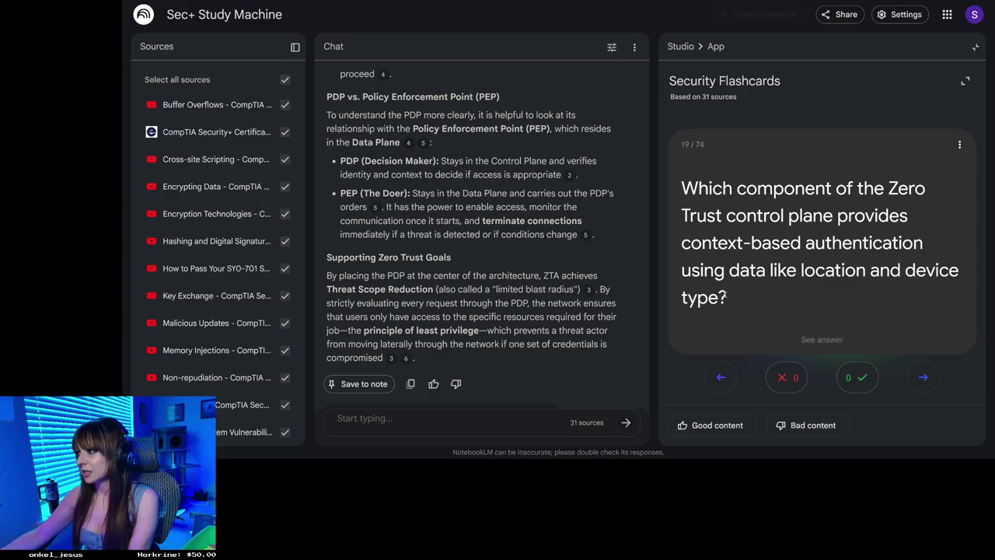
Flip the adaptive identity card 19 back and forth, then reveal card 20's Threat Scope Reduction answer.
{"action": "left_click", "coordinate": [776, 230]}
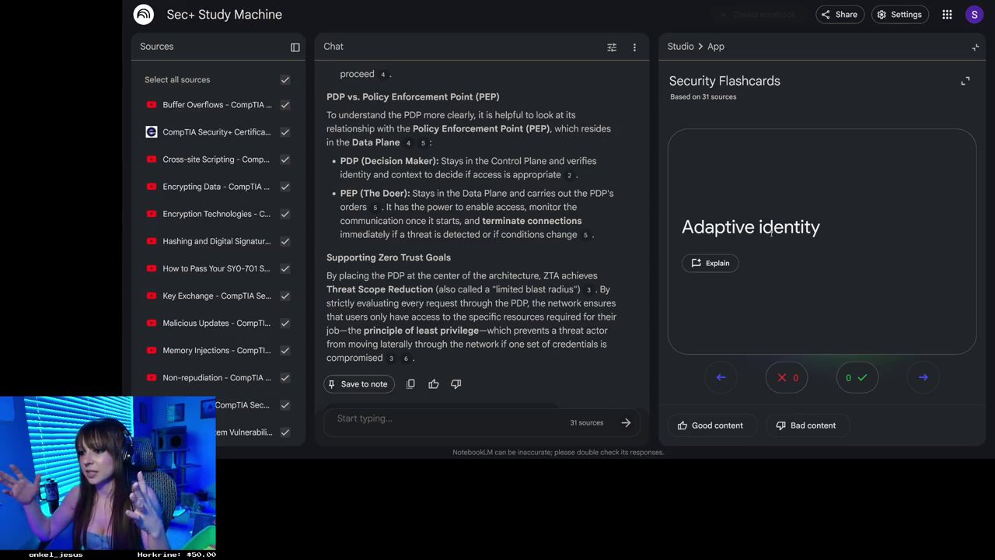
{"action": "left_click", "coordinate": [769, 227]}
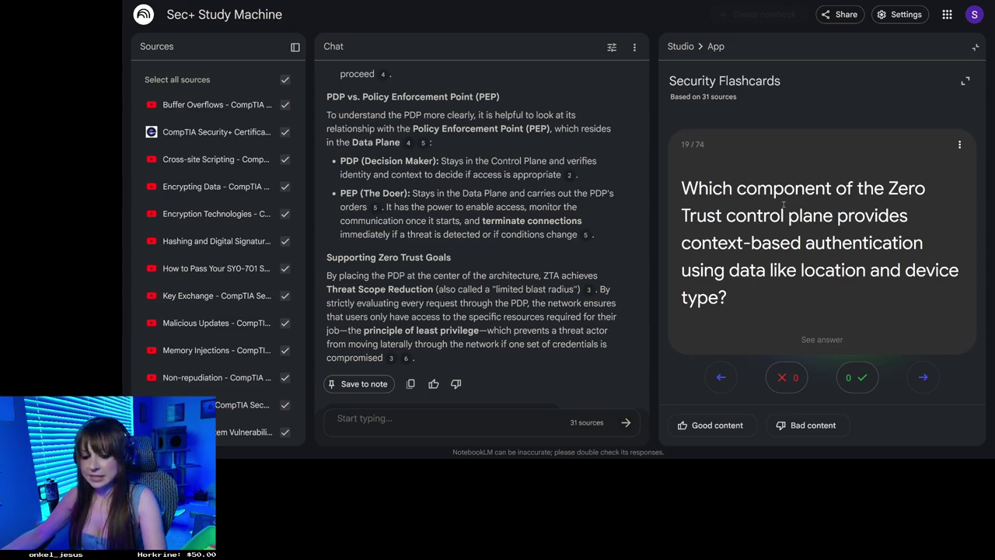
{"action": "left_click", "coordinate": [805, 199]}
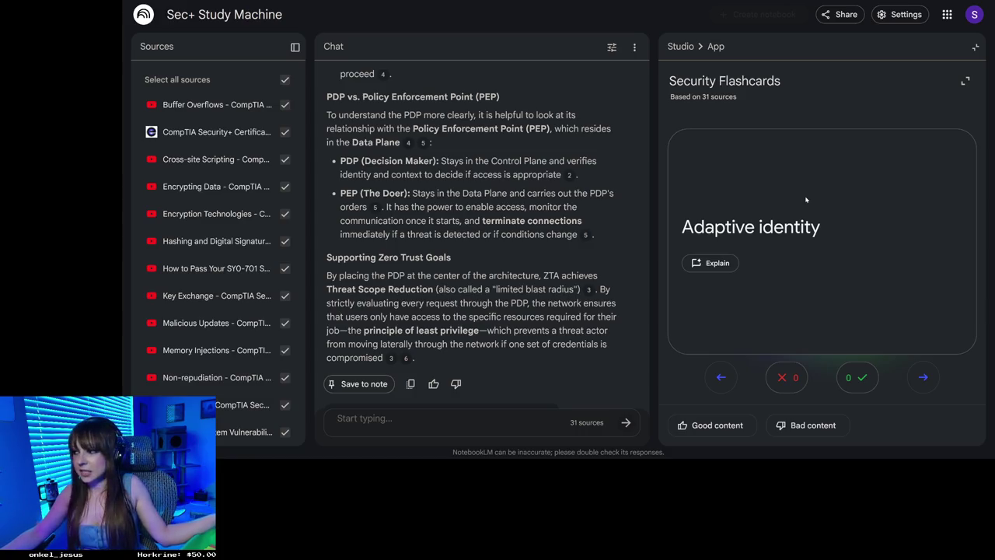
{"action": "left_click", "coordinate": [805, 199]}
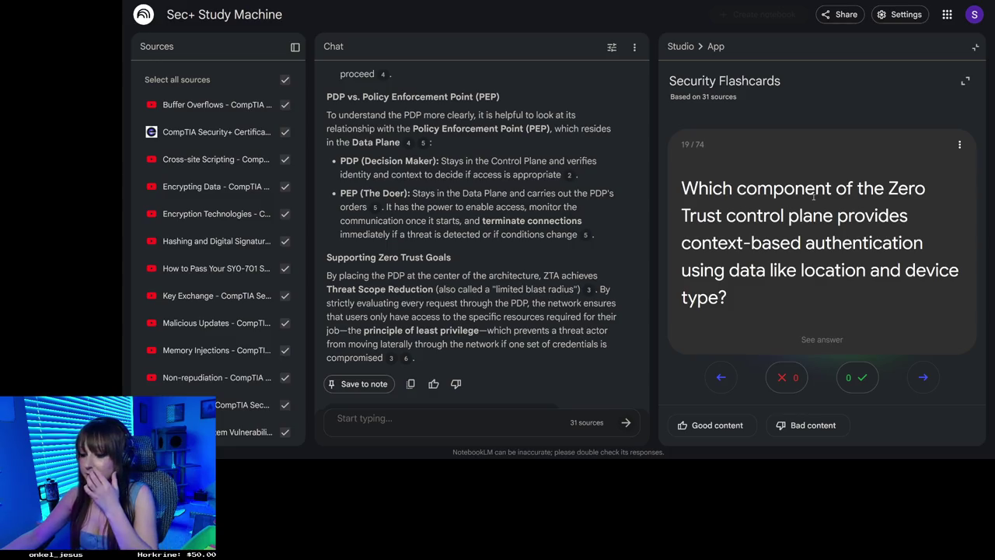
{"action": "left_click", "coordinate": [922, 377]}
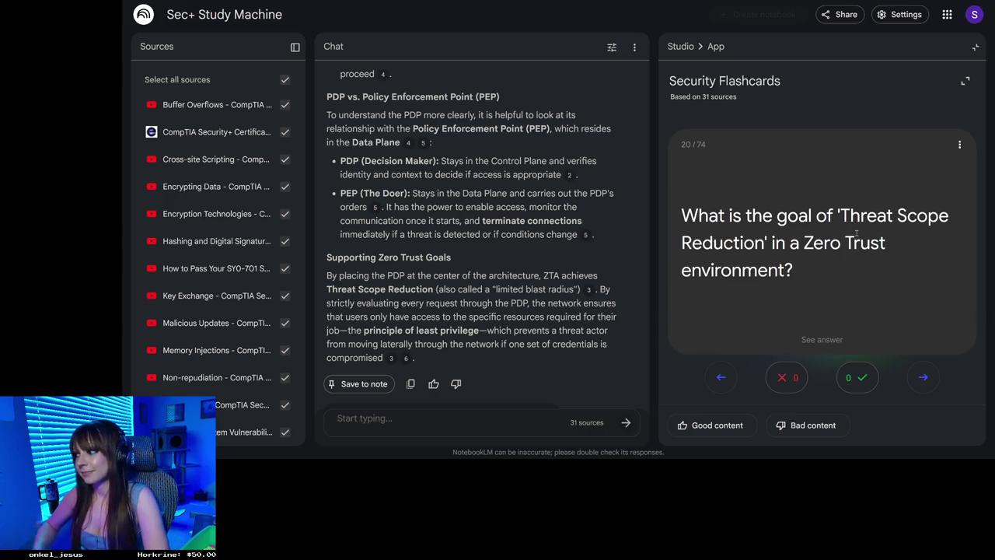
{"action": "left_click", "coordinate": [861, 251]}
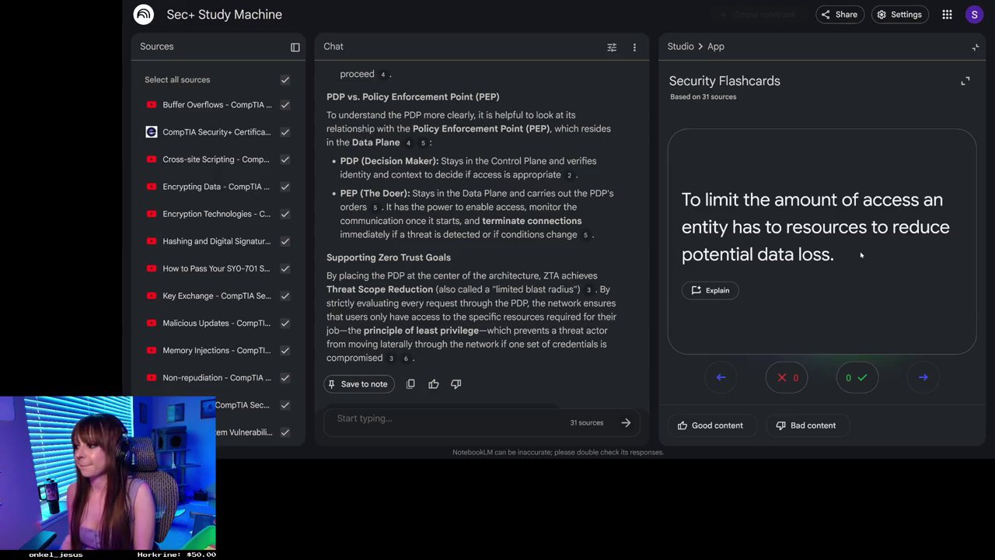
Swipe card 20 back to its question, skip ahead to card 22, and reveal the Implicit Trust Zone answer.
{"action": "left_click_drag", "start_coordinate": [839, 245], "coordinate": [895, 241]}
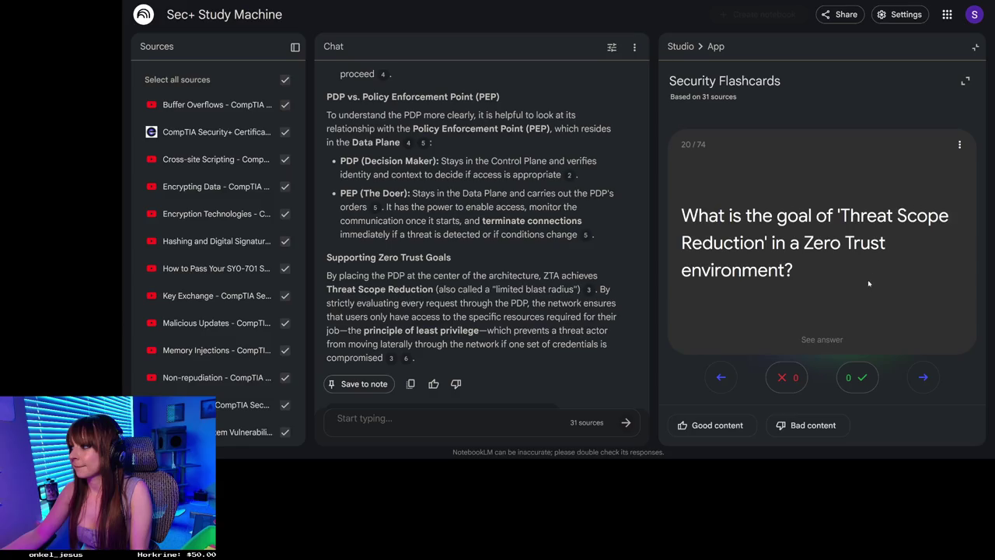
{"action": "left_click", "coordinate": [922, 377]}
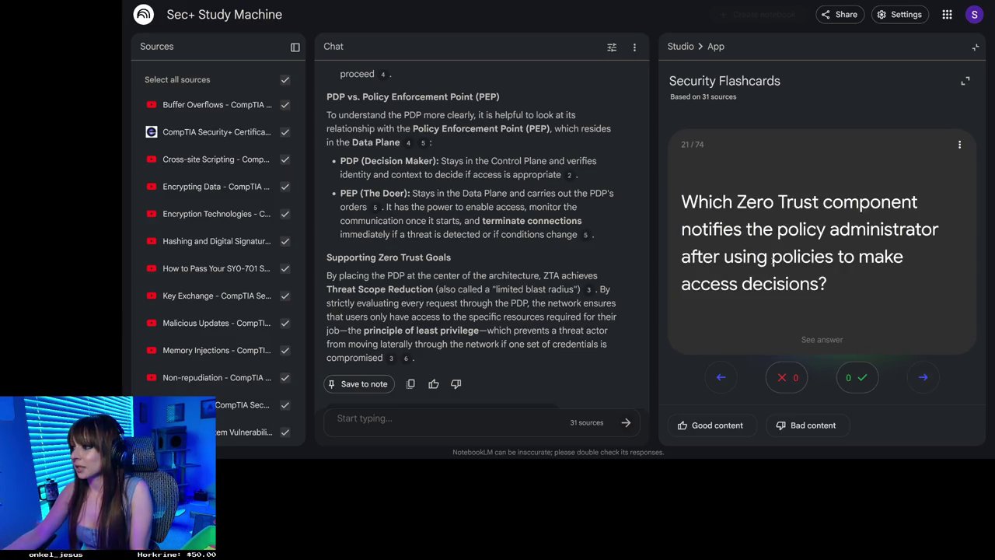
{"action": "left_click", "coordinate": [924, 377]}
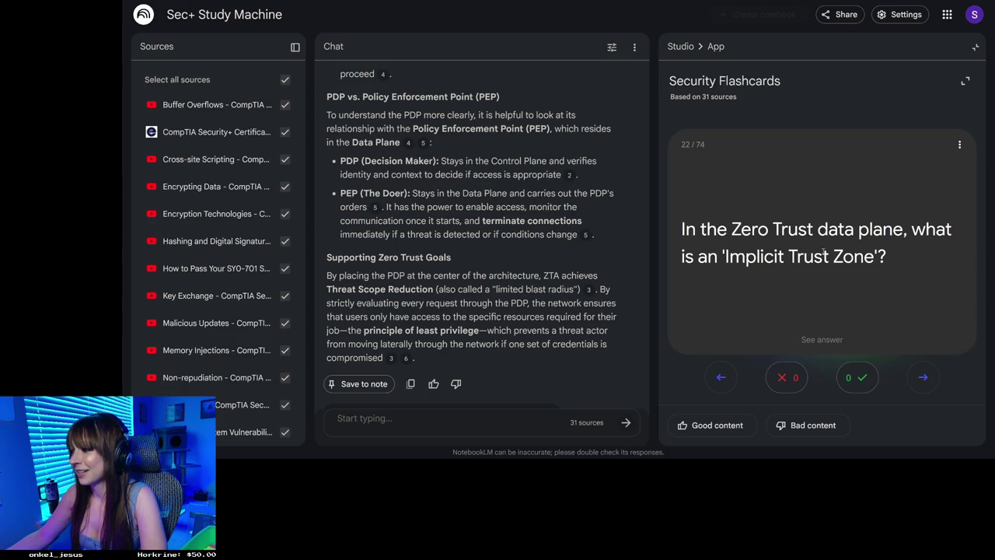
{"action": "left_click", "coordinate": [823, 251]}
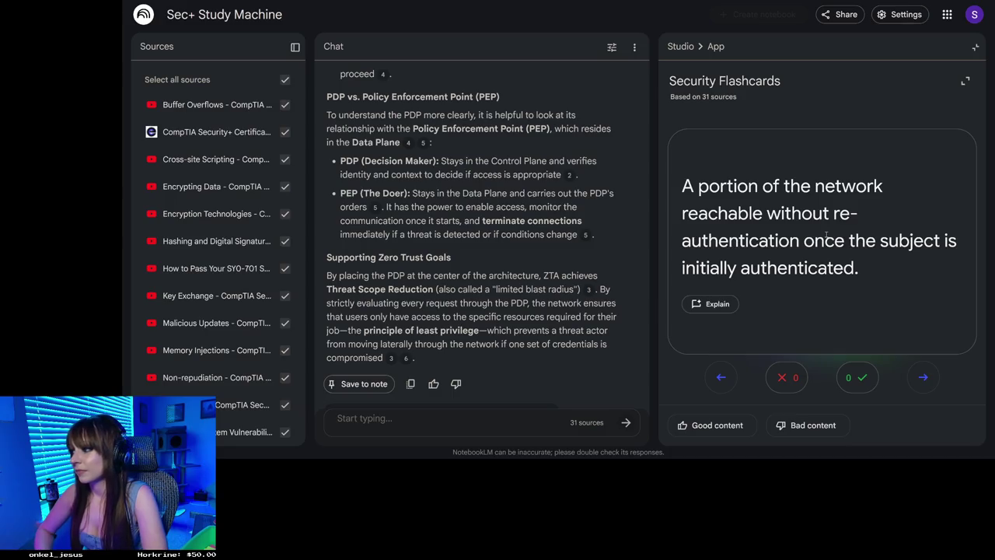
Flip the Implicit Trust Zone card back and forth, then advance to the PEP card 23.
{"action": "left_click", "coordinate": [826, 230]}
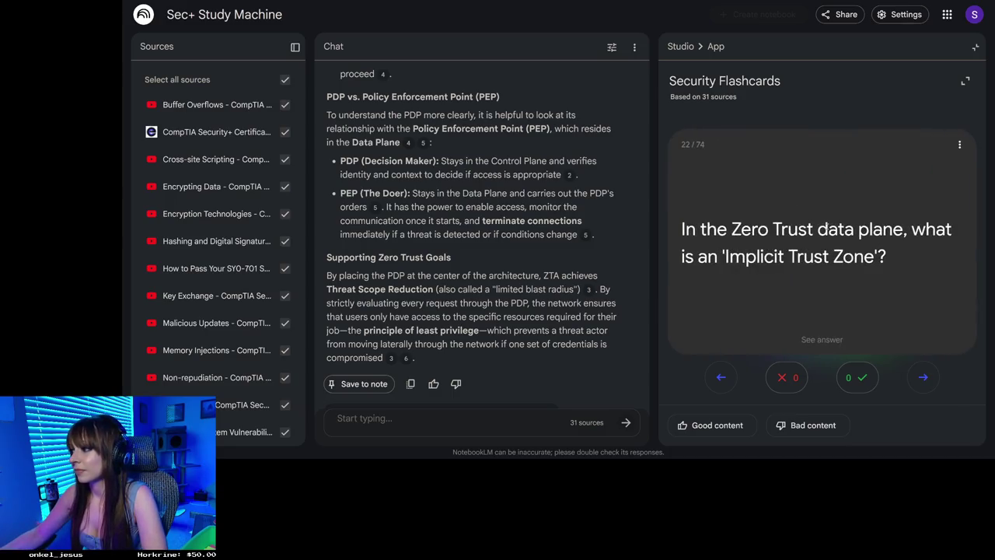
{"action": "left_click", "coordinate": [827, 224]}
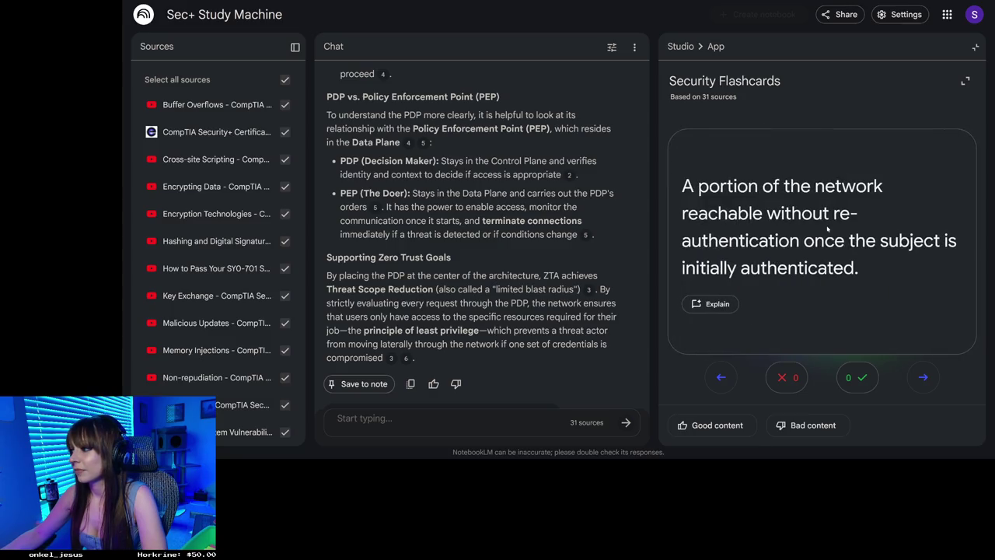
{"action": "left_click", "coordinate": [833, 224]}
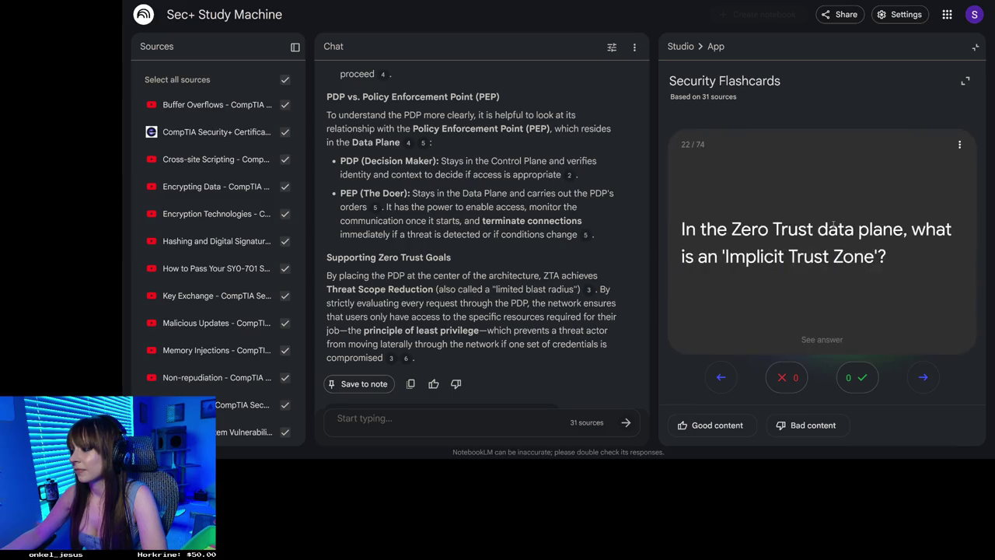
{"action": "left_click", "coordinate": [923, 377]}
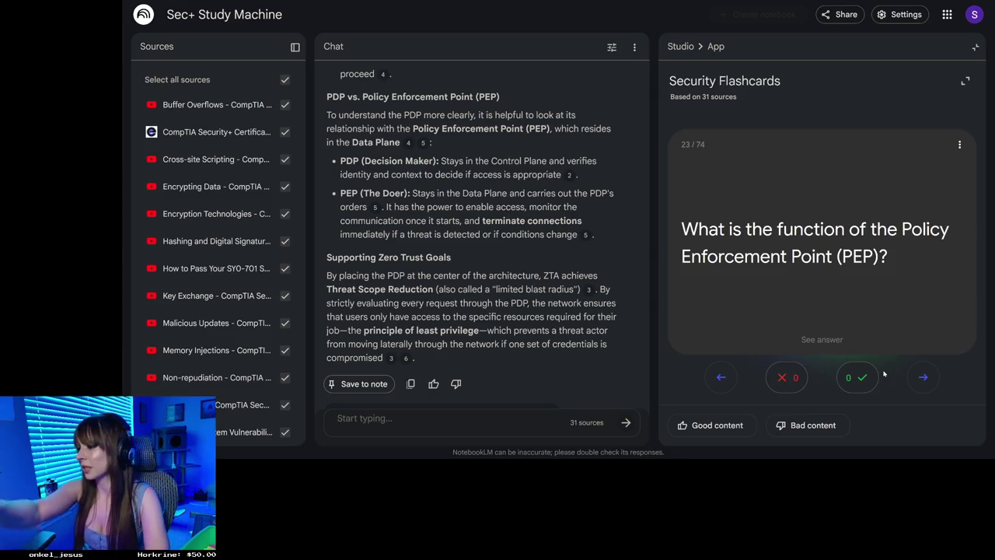
{"action": "scroll", "coordinate": [457, 159], "scroll_direction": "up", "scroll_amount": 10}
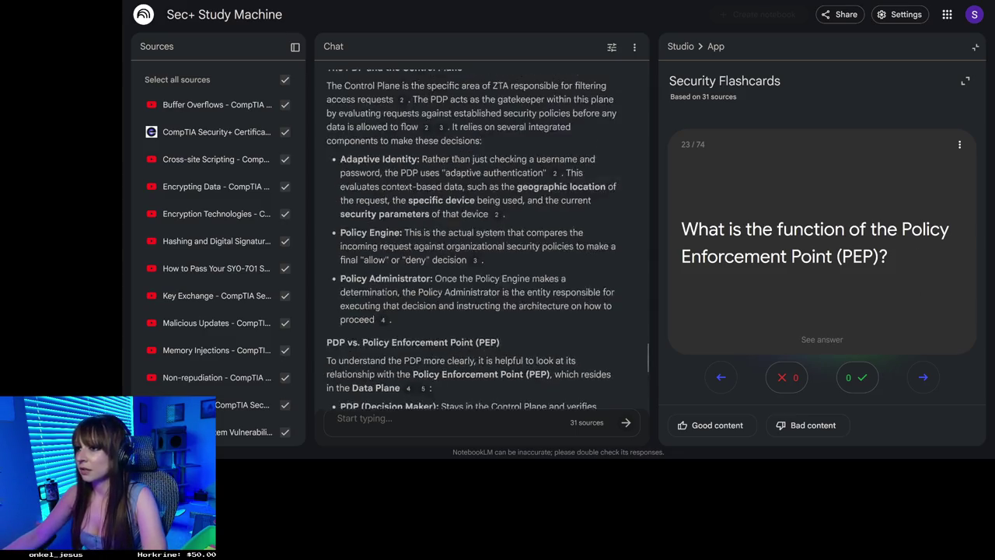
Scroll the chat through earlier answers back to the Policy Decision Point explanation.
{"action": "scroll", "coordinate": [457, 159], "scroll_direction": "up", "scroll_amount": 15}
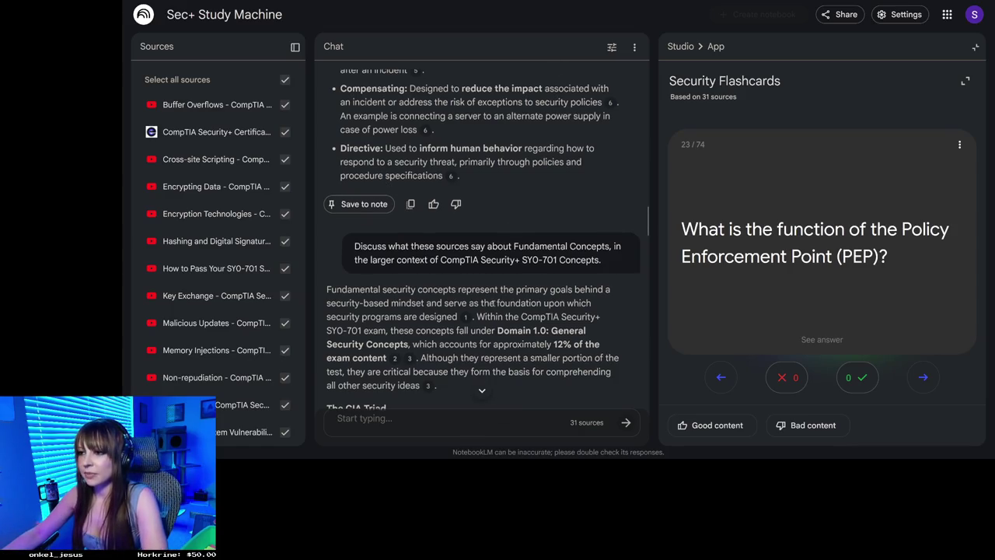
{"action": "scroll", "coordinate": [494, 305], "scroll_direction": "down", "scroll_amount": 5}
{"action": "scroll", "coordinate": [494, 305], "scroll_direction": "down", "scroll_amount": 10}
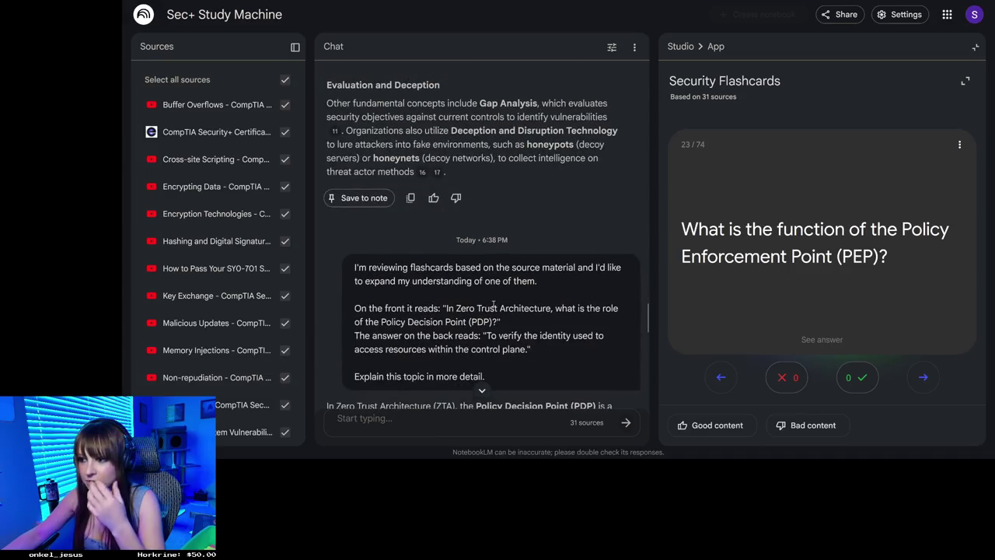
{"action": "scroll", "coordinate": [494, 305], "scroll_direction": "down", "scroll_amount": 4}
{"action": "scroll", "coordinate": [494, 305], "scroll_direction": "up", "scroll_amount": 1}
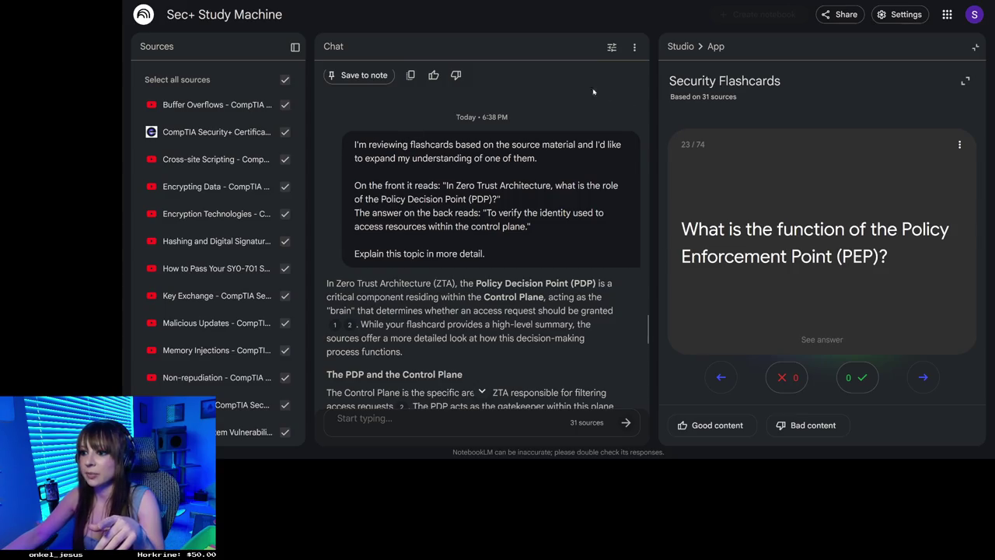
Reveal the PEP card's answer, compare it with the chat's PEP section, and flip it back.
{"action": "left_click", "coordinate": [797, 266]}
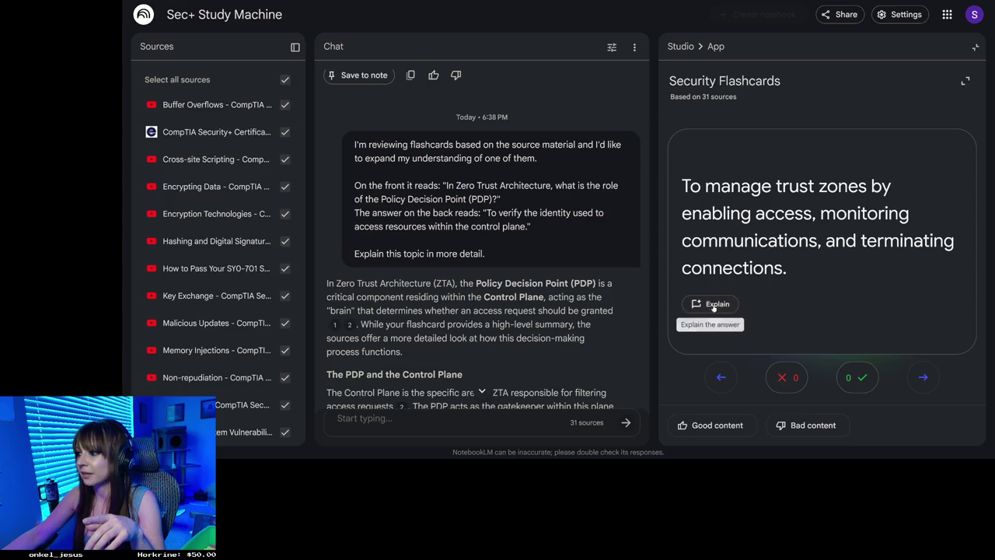
{"action": "scroll", "coordinate": [593, 253], "scroll_direction": "down", "scroll_amount": 8}
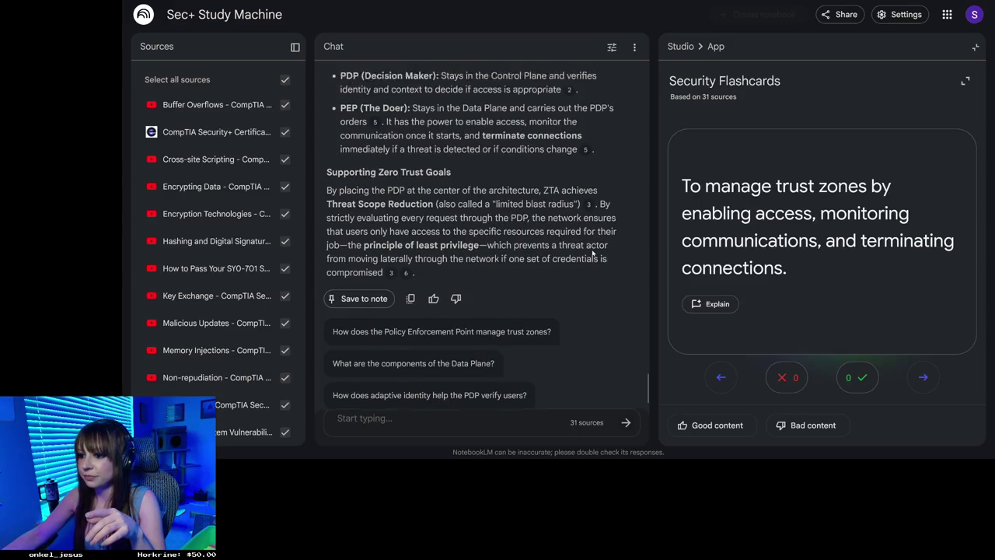
{"action": "scroll", "coordinate": [593, 252], "scroll_direction": "up", "scroll_amount": 10}
{"action": "scroll", "coordinate": [593, 250], "scroll_direction": "up", "scroll_amount": 1}
{"action": "scroll", "coordinate": [593, 250], "scroll_direction": "down", "scroll_amount": 2}
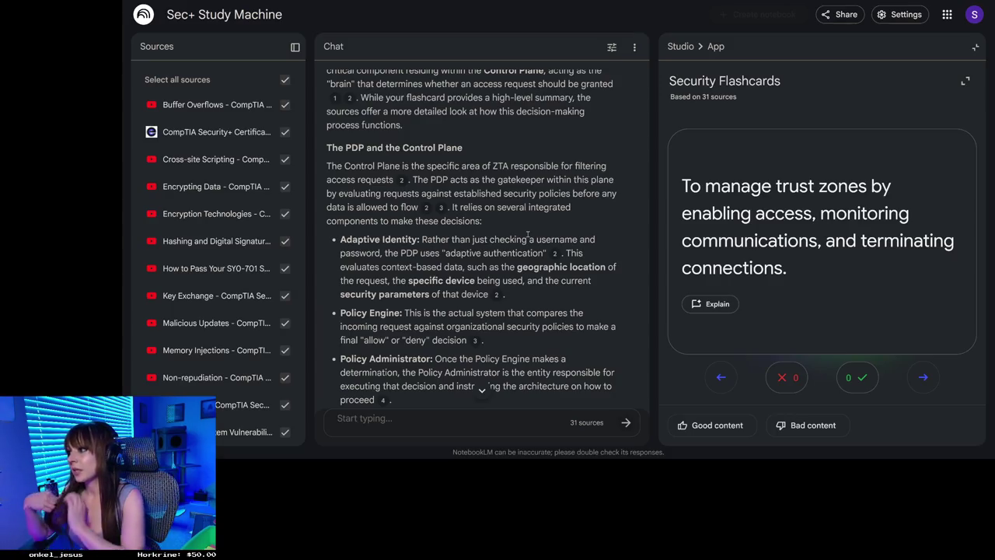
{"action": "left_click", "coordinate": [837, 197]}
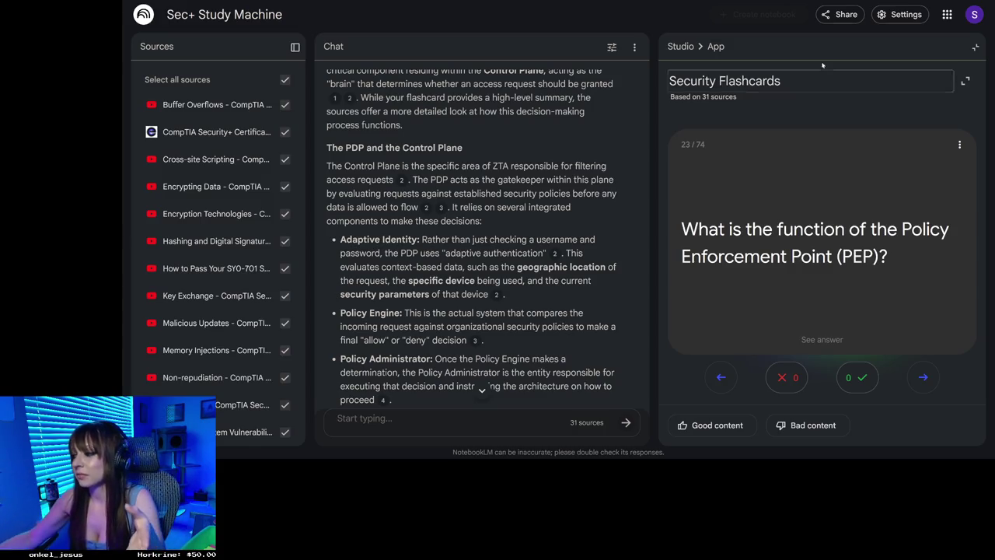
Recheck the PEP answer against the chat, then advance to card 24 about two-door physical security.
{"action": "left_click", "coordinate": [823, 243]}
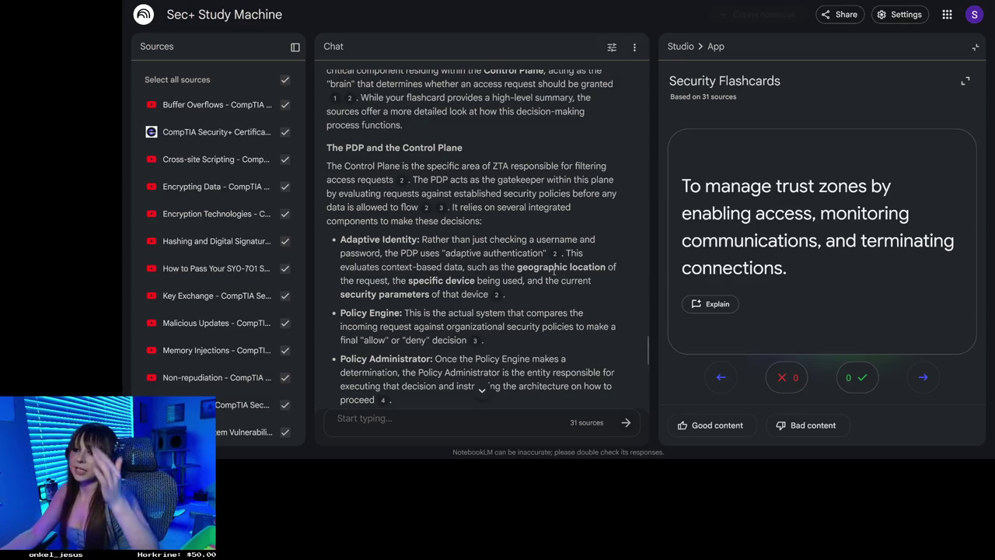
{"action": "scroll", "coordinate": [553, 266], "scroll_direction": "down", "scroll_amount": 2}
{"action": "scroll", "coordinate": [553, 266], "scroll_direction": "down", "scroll_amount": 2}
{"action": "scroll", "coordinate": [553, 256], "scroll_direction": "down", "scroll_amount": 2}
{"action": "scroll", "coordinate": [552, 244], "scroll_direction": "up", "scroll_amount": 2}
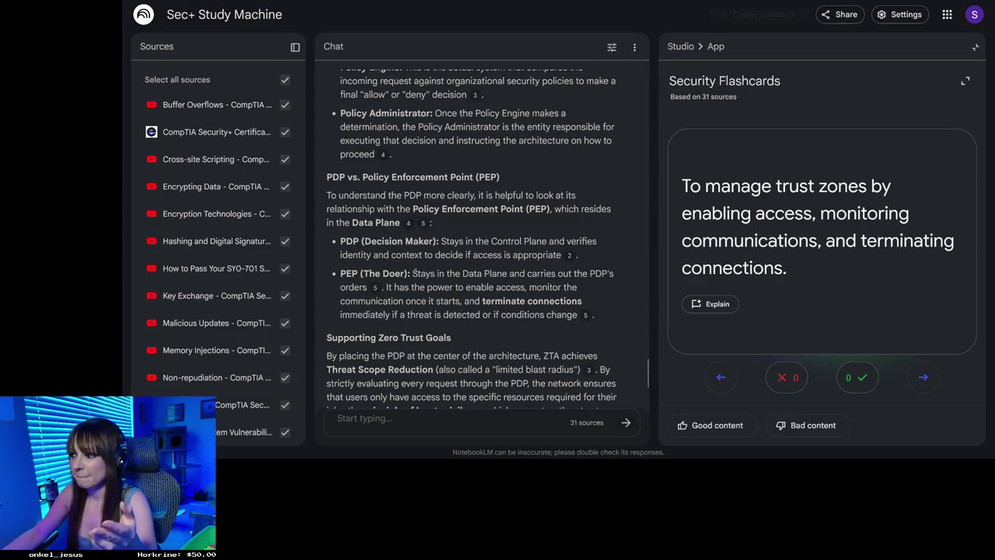
{"action": "left_click", "coordinate": [747, 265]}
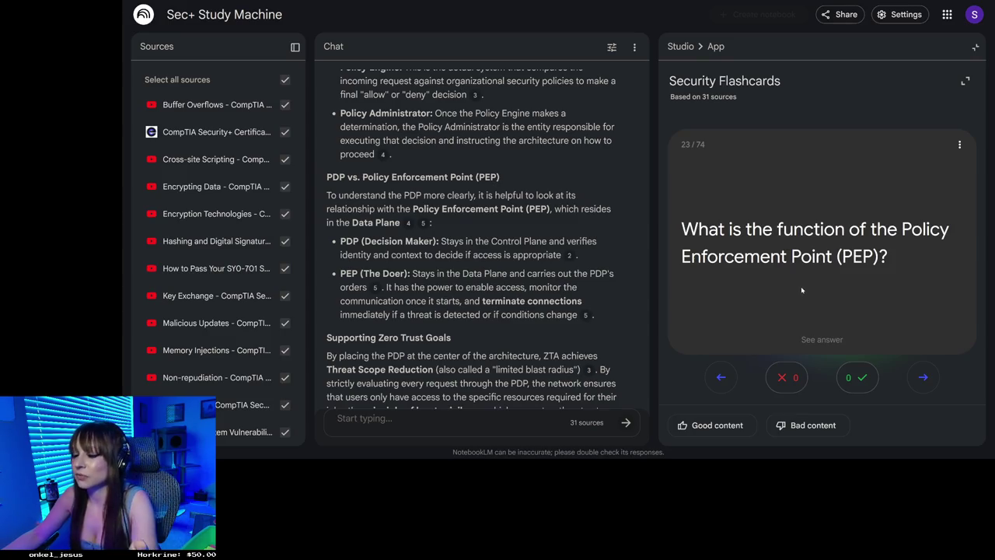
{"action": "left_click", "coordinate": [800, 275]}
{"action": "left_click", "coordinate": [923, 378]}
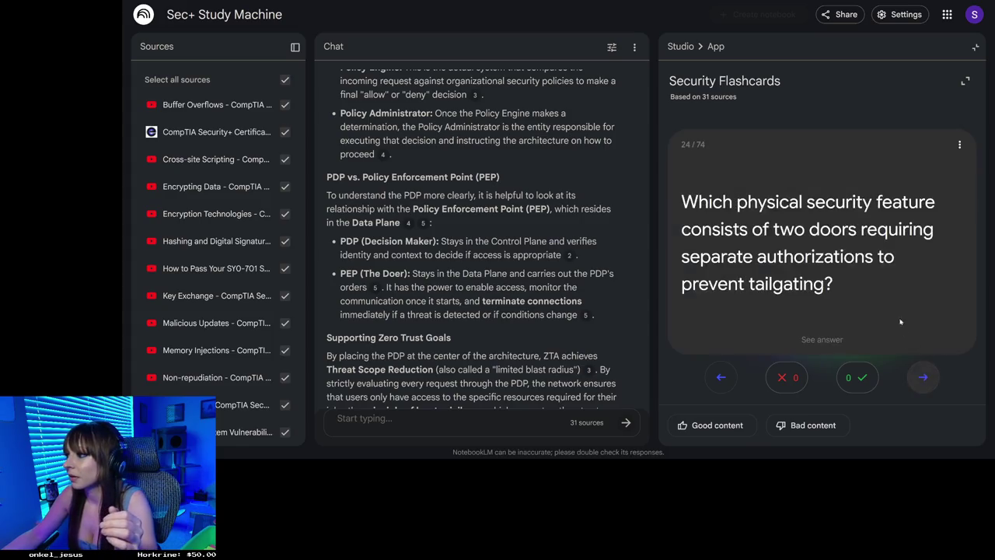